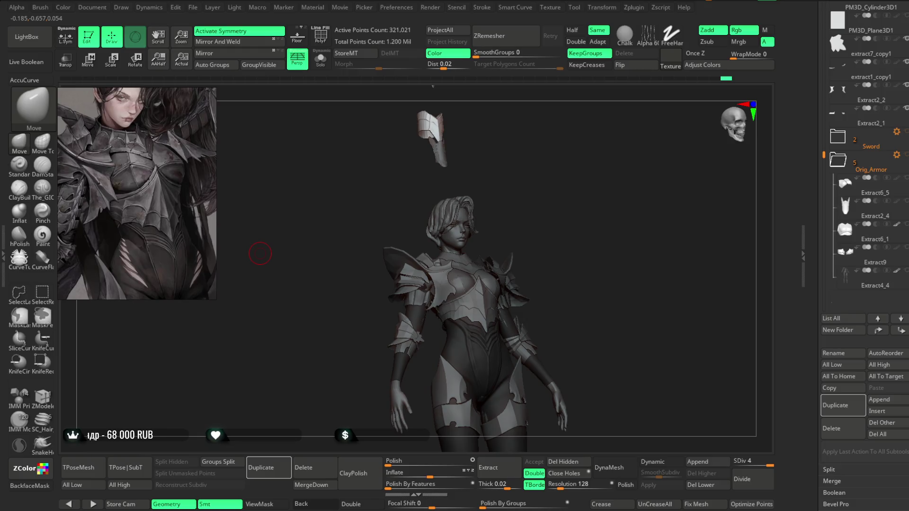
- Select the Pinch brush and make its Draw Size much smaller in the spacebar menu
mouse_move(594, 248)
alt+mouse_down()
mouse_move(581, 228)
mouse_move(586, 317)
mouse_move(631, 223)
mouse_move(656, 242)
mouse_move(654, 219)
mouse_move(269, 311)
alt+mouse_up()
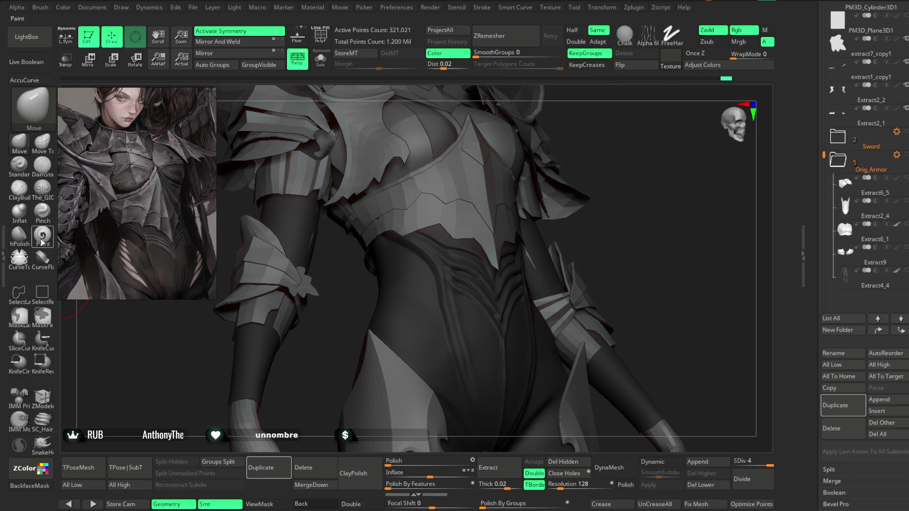
click(42, 211)
drag(592, 168, 645, 158)
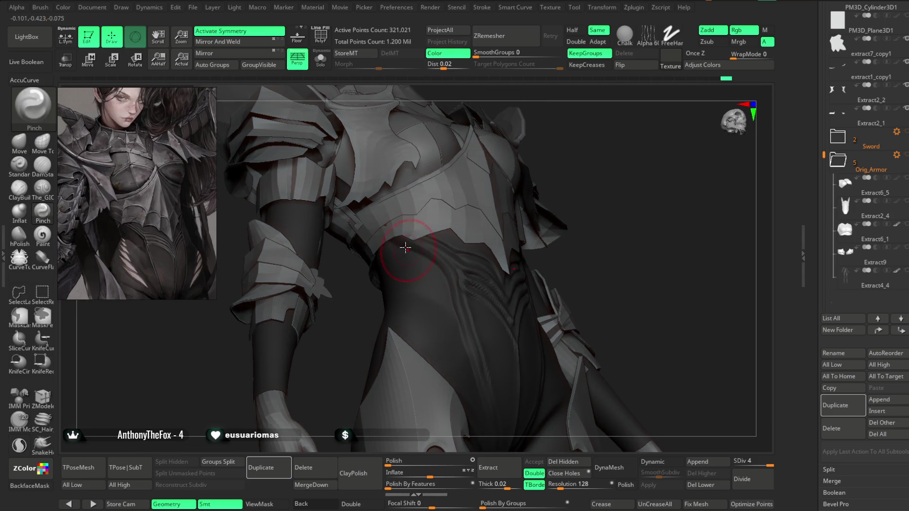
mouse_move(488, 321)
mouse_down()
mouse_move(608, 190)
mouse_move(452, 270)
mouse_up()
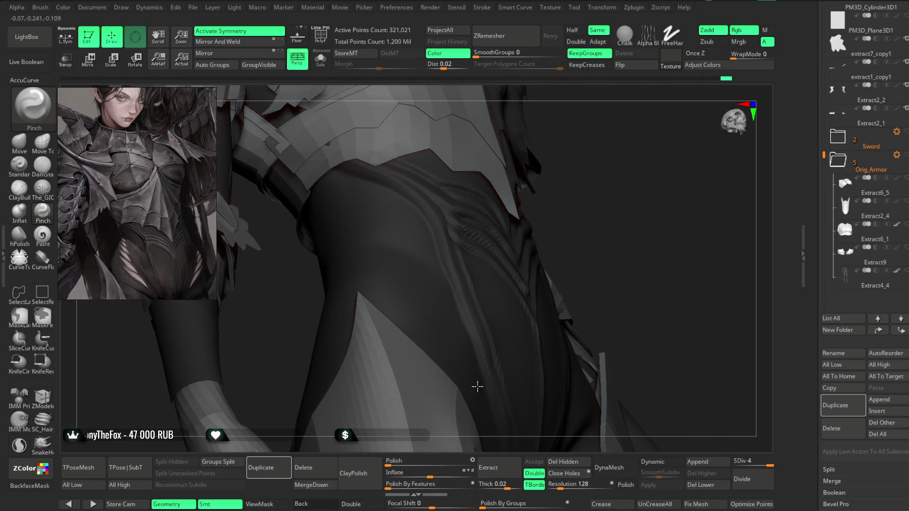
key(space)
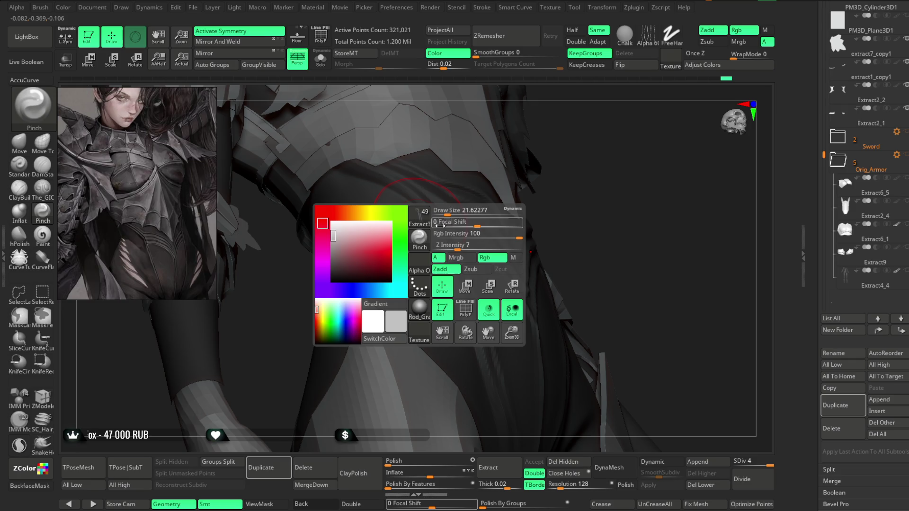
drag(478, 211, 452, 211)
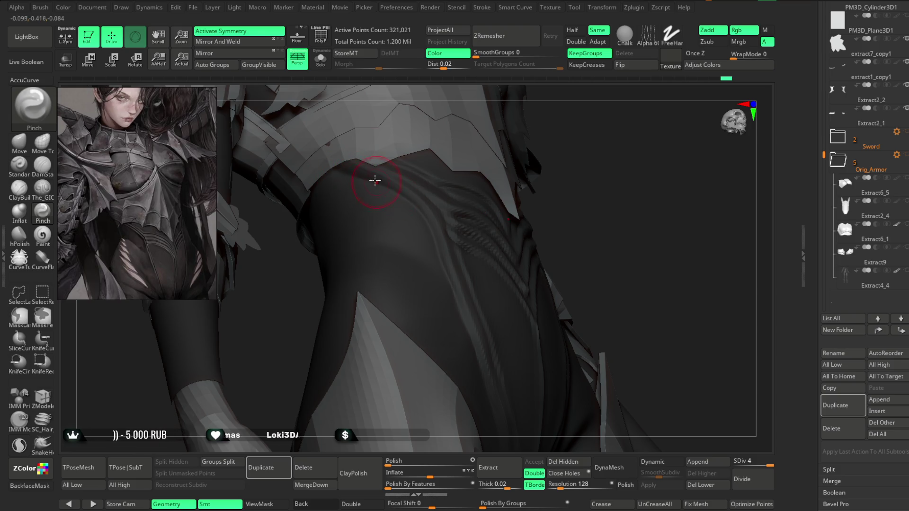
- Orbit and zoom in close to the ridges on the front of the bodysuit's abdomen
drag(599, 213, 419, 189)
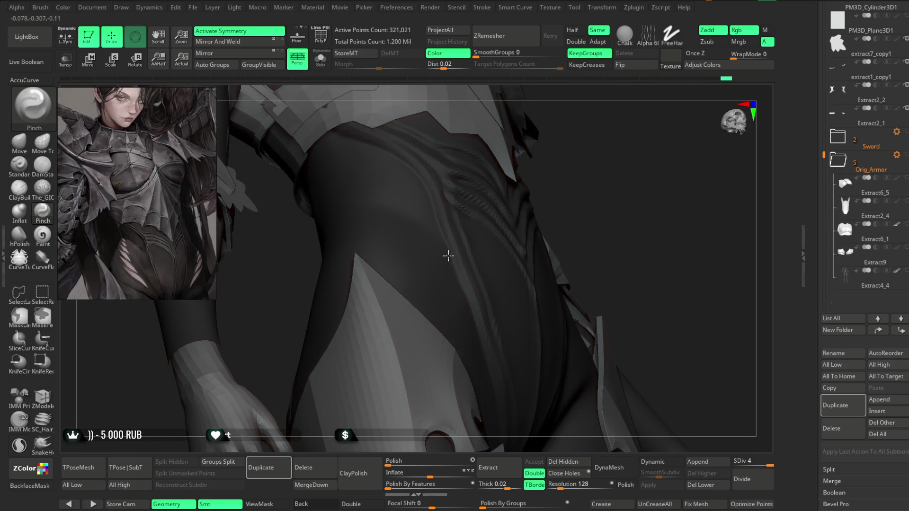
mouse_move(515, 340)
mouse_down()
mouse_move(619, 201)
mouse_move(598, 195)
mouse_move(430, 237)
mouse_up()
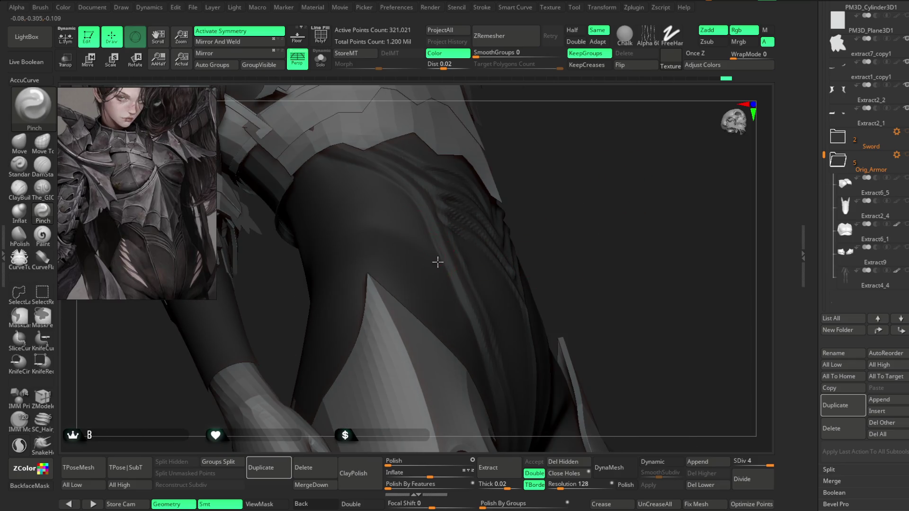
drag(518, 284, 416, 248)
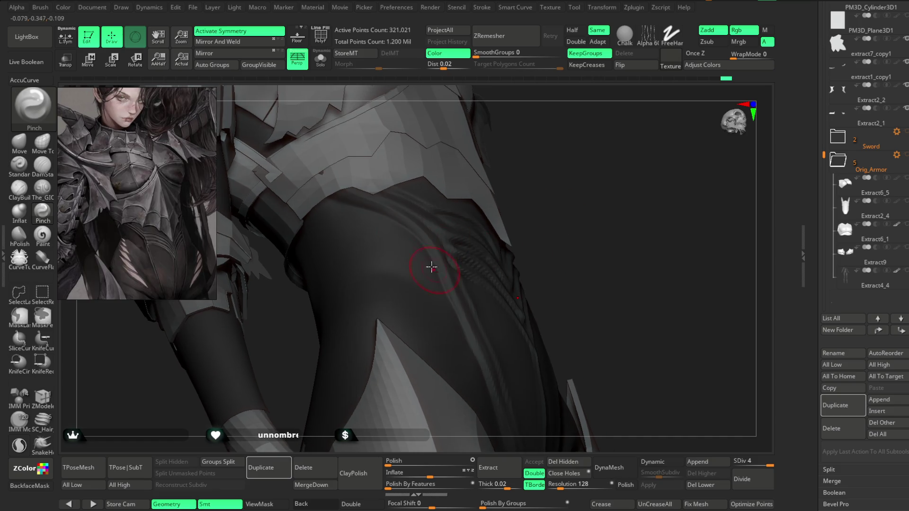
drag(524, 162, 325, 203)
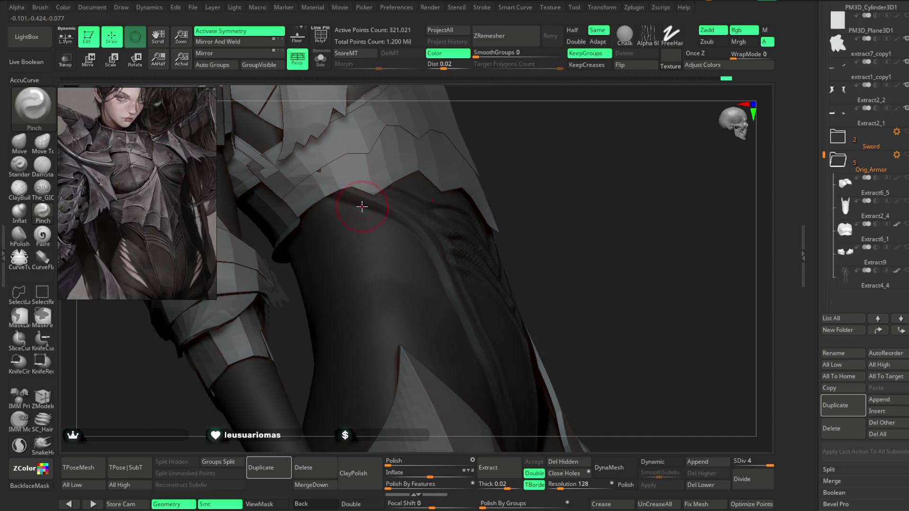
mouse_move(540, 216)
mouse_down()
mouse_move(522, 187)
mouse_move(406, 223)
mouse_up()
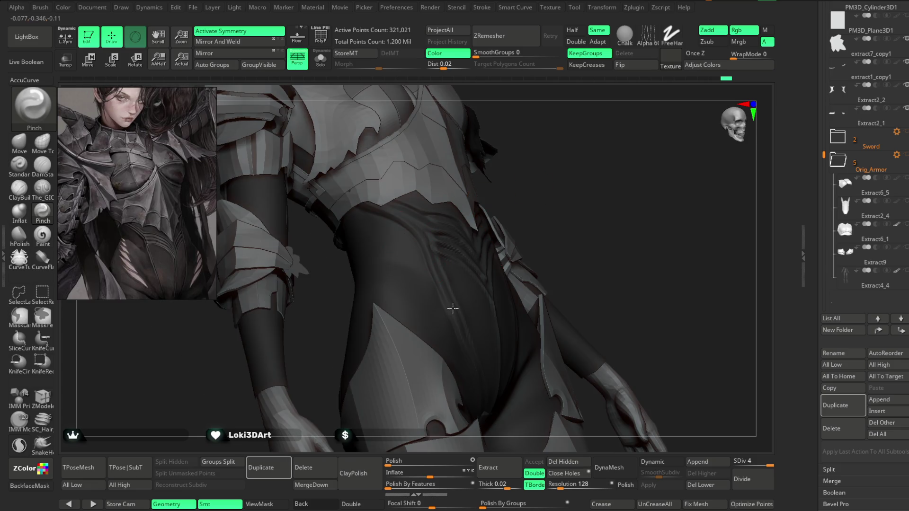
mouse_move(453, 309)
mouse_down()
mouse_move(524, 178)
mouse_move(432, 256)
mouse_up()
mouse_move(420, 337)
mouse_down()
mouse_move(658, 133)
mouse_move(379, 243)
mouse_up()
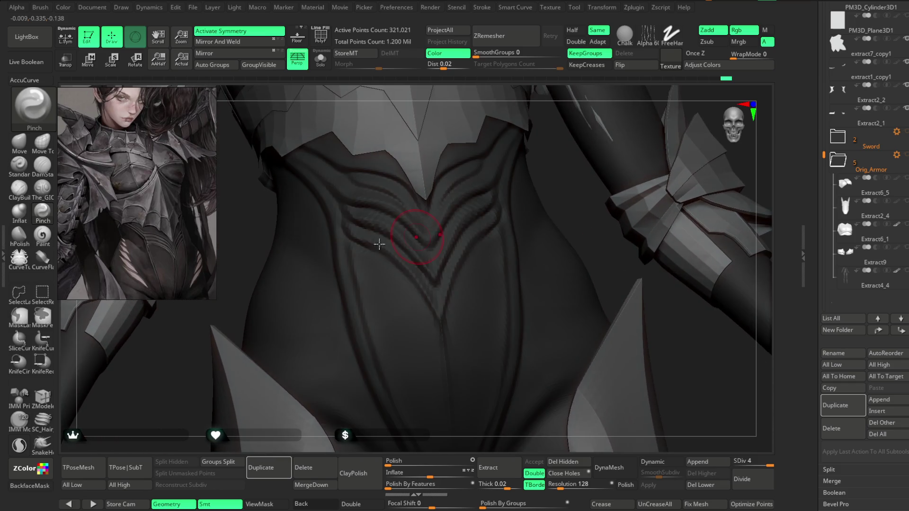
- Switch to The_GIO brush (Zsub, Focal Shift 73) and orbit out to view the full figure
key(1)
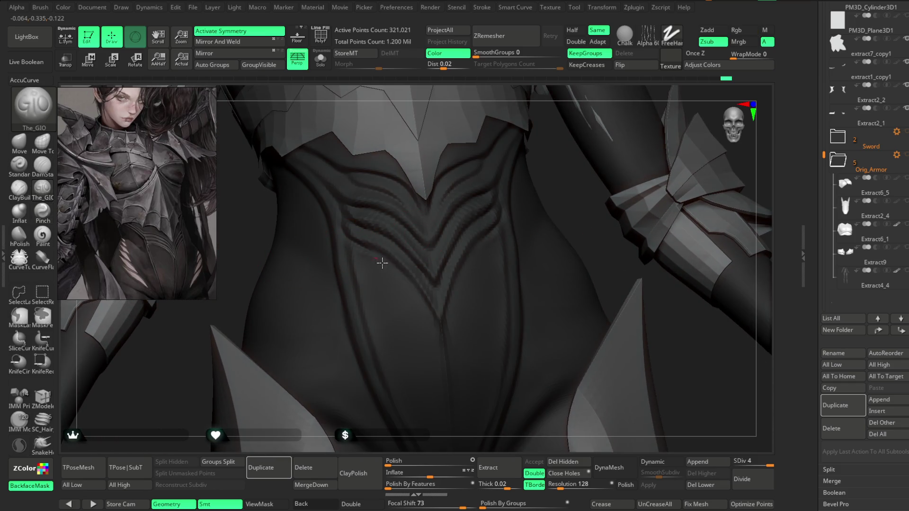
mouse_move(541, 223)
right_down()
mouse_move(533, 178)
mouse_move(493, 197)
right_up()
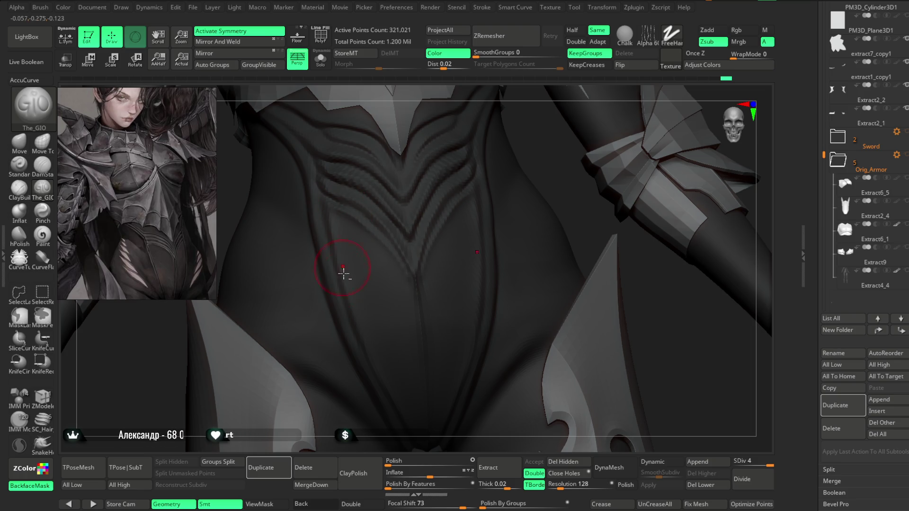
mouse_move(655, 359)
right_down()
mouse_move(637, 274)
mouse_move(592, 246)
right_up()
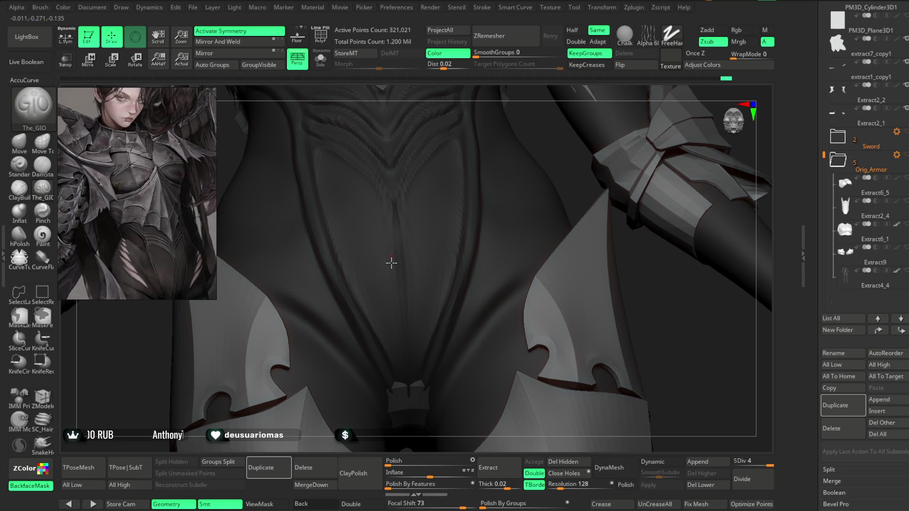
mouse_move(521, 88)
mouse_down()
mouse_move(572, 126)
mouse_move(510, 167)
mouse_move(519, 253)
mouse_move(532, 150)
mouse_move(325, 258)
mouse_up()
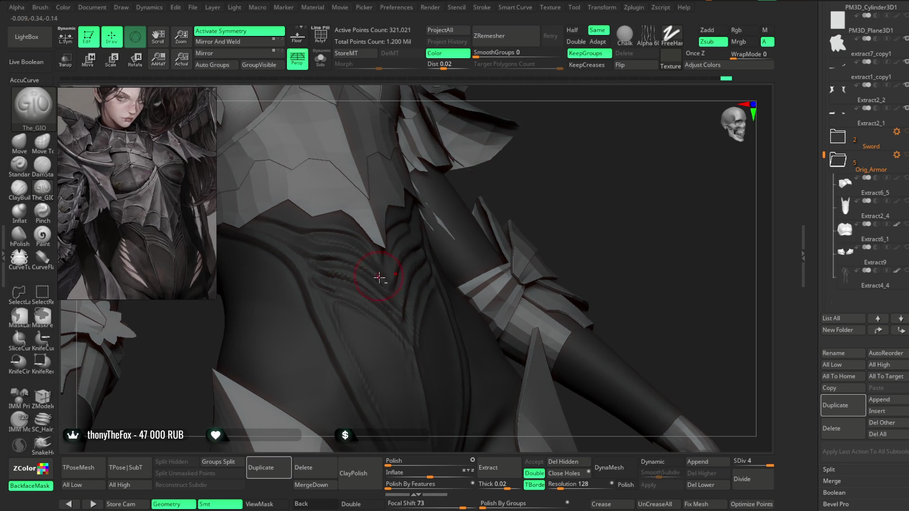
drag(522, 185, 324, 273)
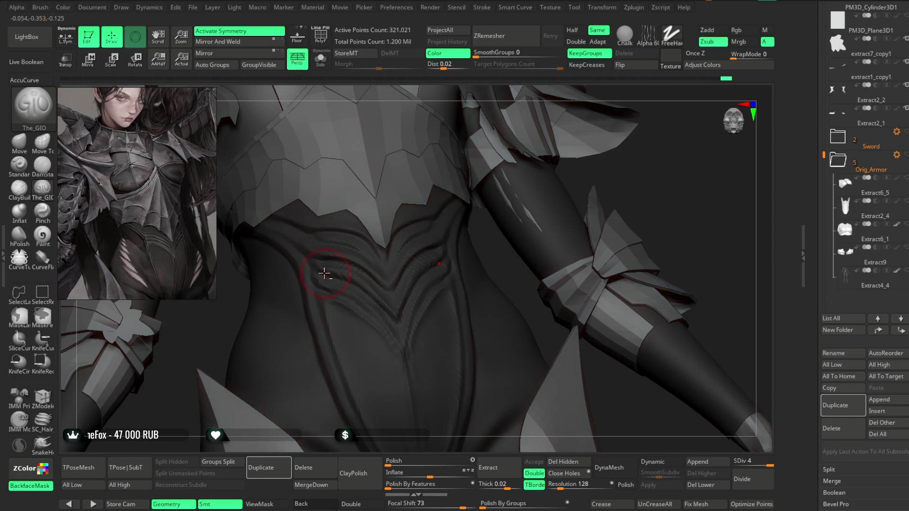
mouse_move(602, 192)
mouse_down()
mouse_move(604, 122)
mouse_move(575, 168)
mouse_move(486, 148)
mouse_move(497, 142)
mouse_move(499, 160)
mouse_move(520, 143)
mouse_move(505, 149)
mouse_up()
- Drop the bodysuit to SDiv 1 and save the project as a new file
key(shift+d)
key(shift+d)
key(shift+d)
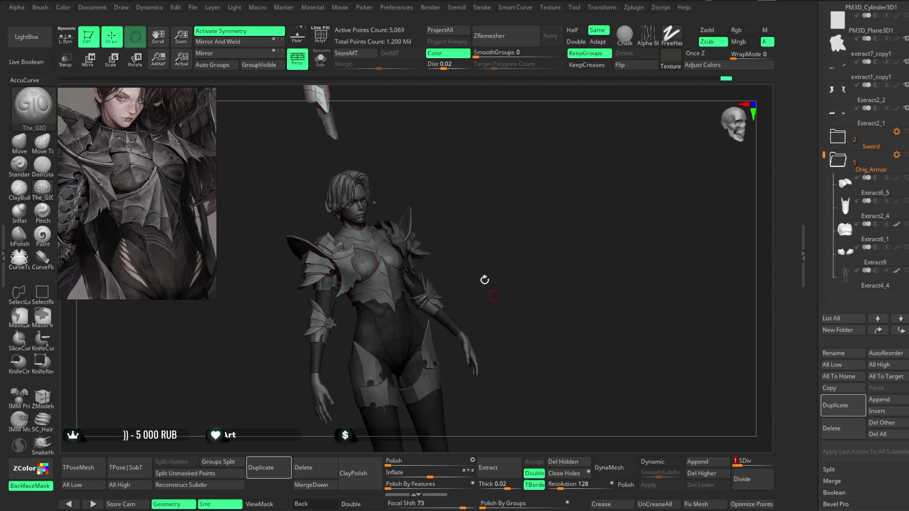
drag(464, 178, 464, 175)
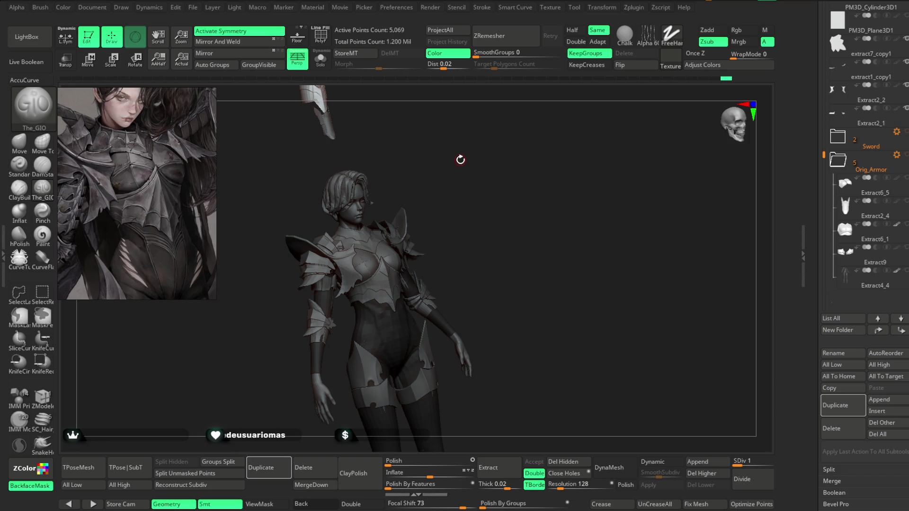
click(193, 7)
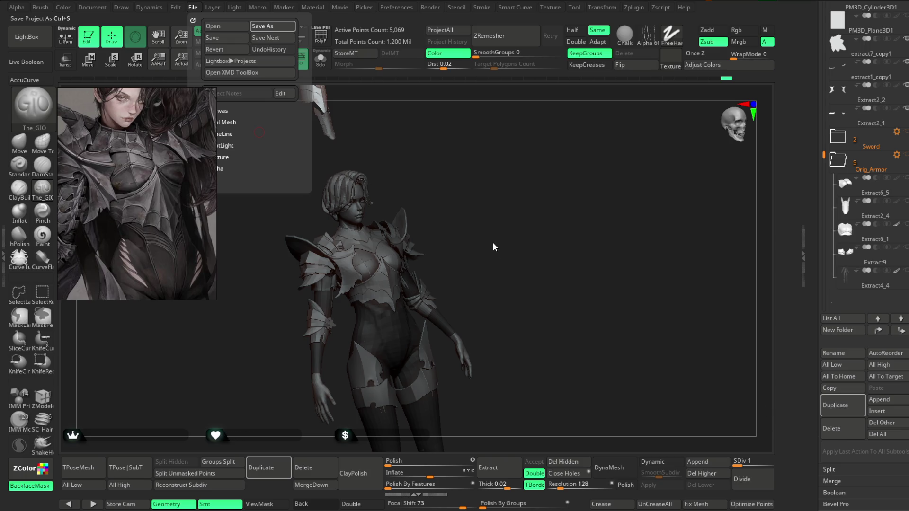
key(ctrl+s)
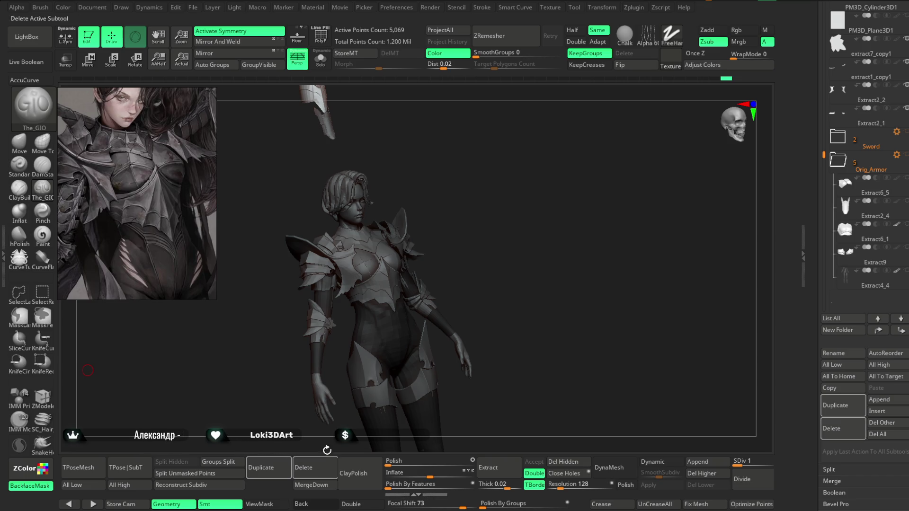
- Raise the bodysuit to SDiv 4 from a front torso view and switch to MaskLasso
mouse_move(547, 219)
mouse_down()
mouse_move(528, 215)
mouse_move(544, 239)
mouse_move(559, 178)
mouse_move(550, 207)
mouse_move(561, 251)
mouse_up()
drag(744, 461, 770, 461)
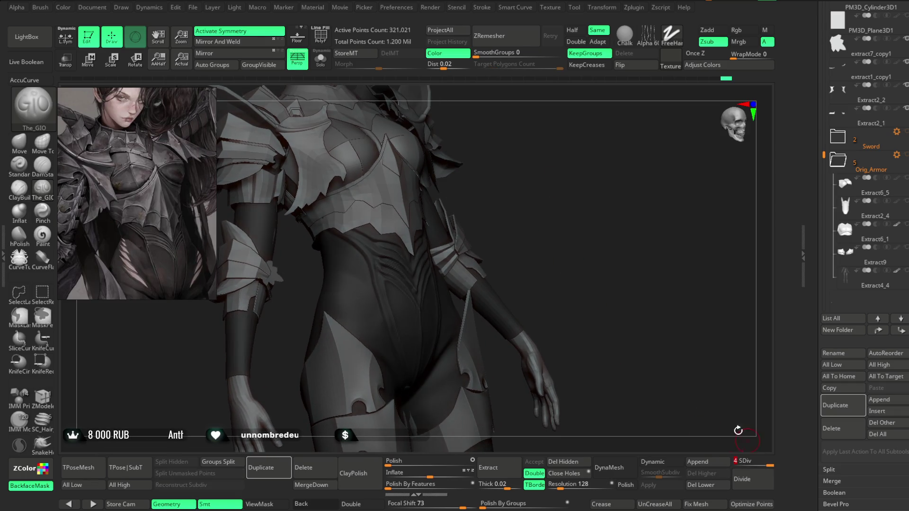
mouse_move(576, 270)
mouse_down()
mouse_move(535, 199)
mouse_move(599, 178)
mouse_up()
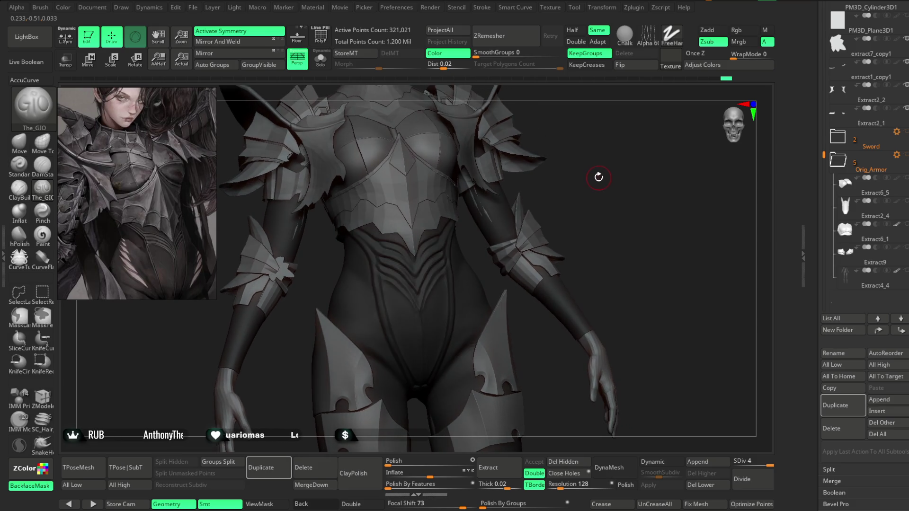
key(ctrl)
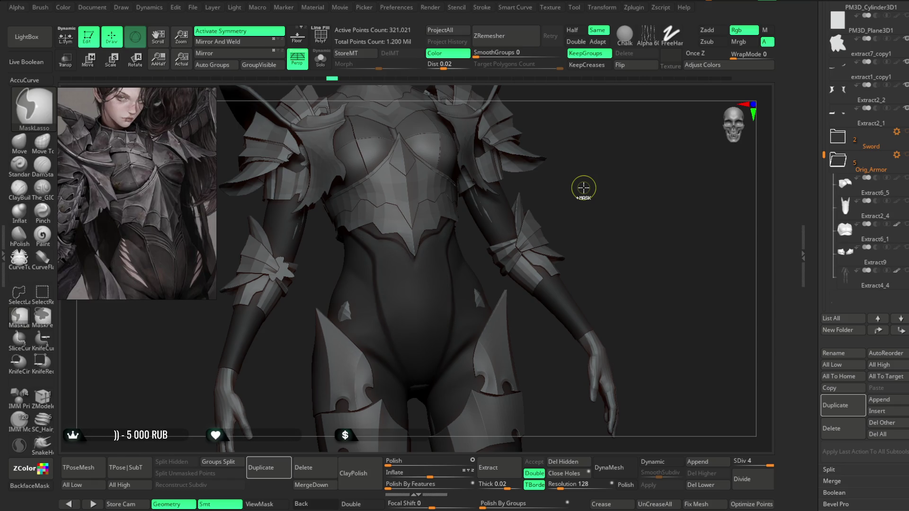
- Step the bodysuit down through SDiv 3 and 2 to level 1, viewing it three-quarter
key(shift+d)
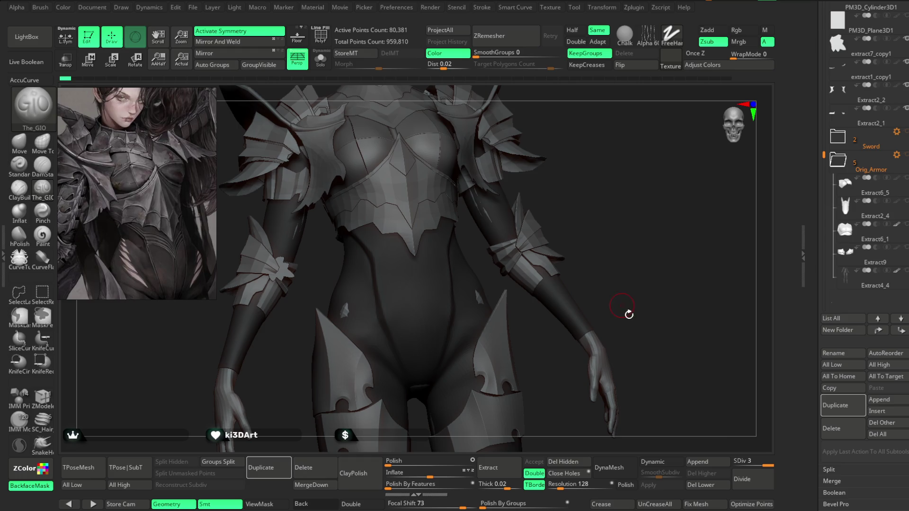
drag(761, 461, 580, 396)
key(space)
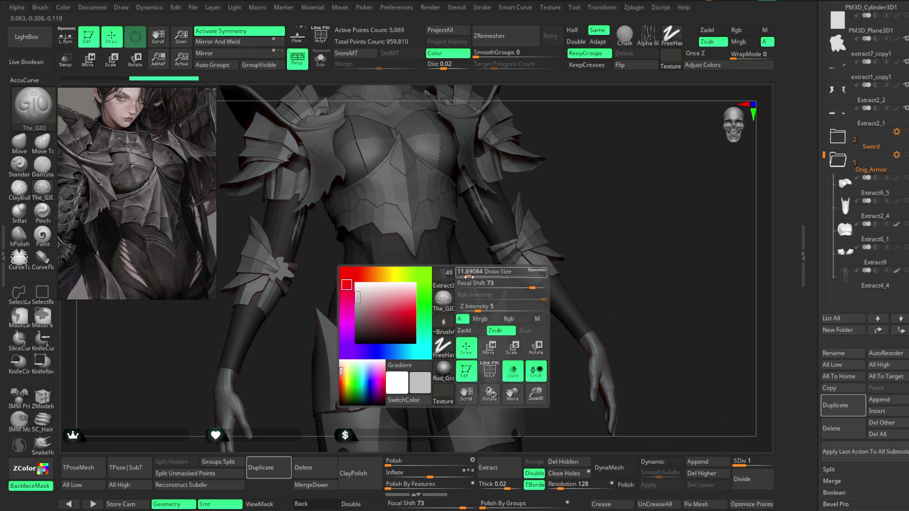
key(shift)
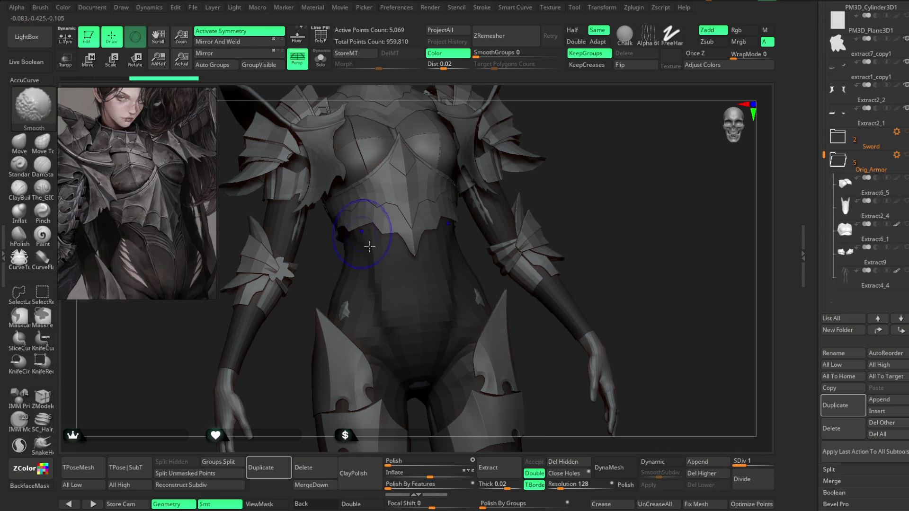
key(space)
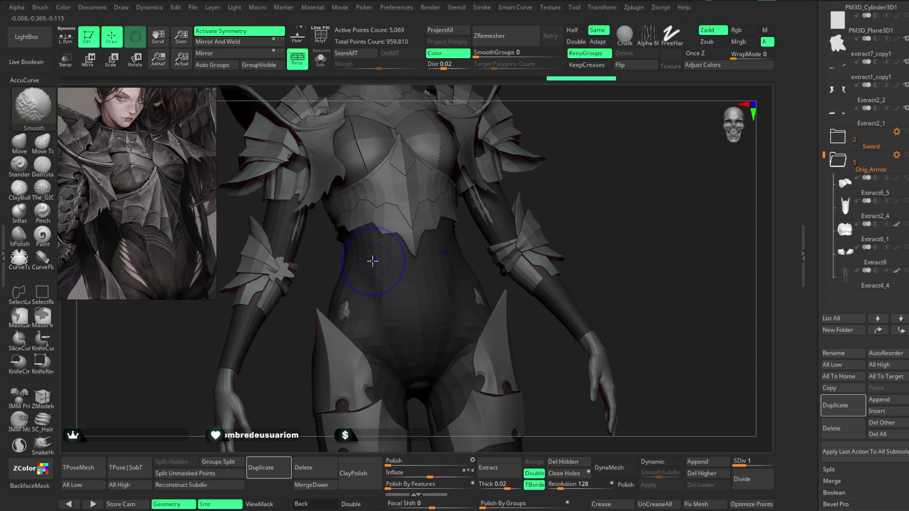
drag(654, 142, 426, 241)
key(alt)
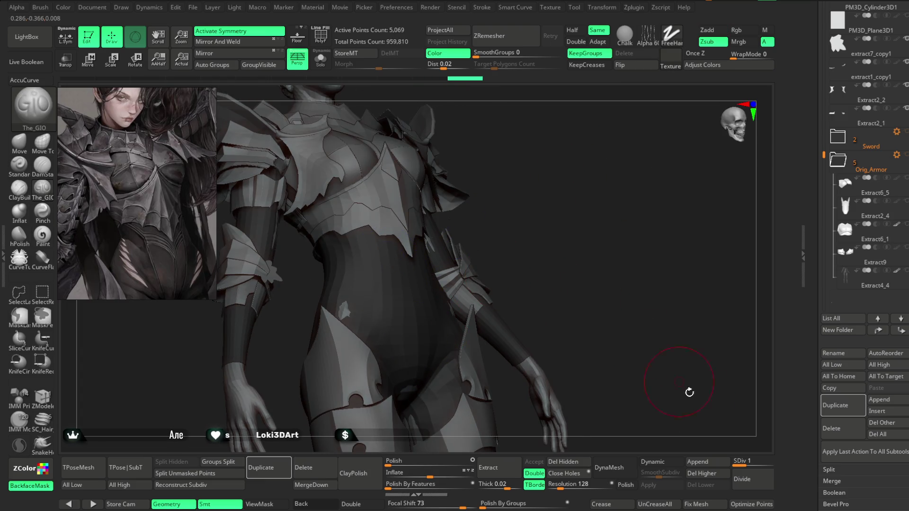
mouse_move(739, 460)
mouse_down()
mouse_move(772, 461)
mouse_move(734, 466)
mouse_up()
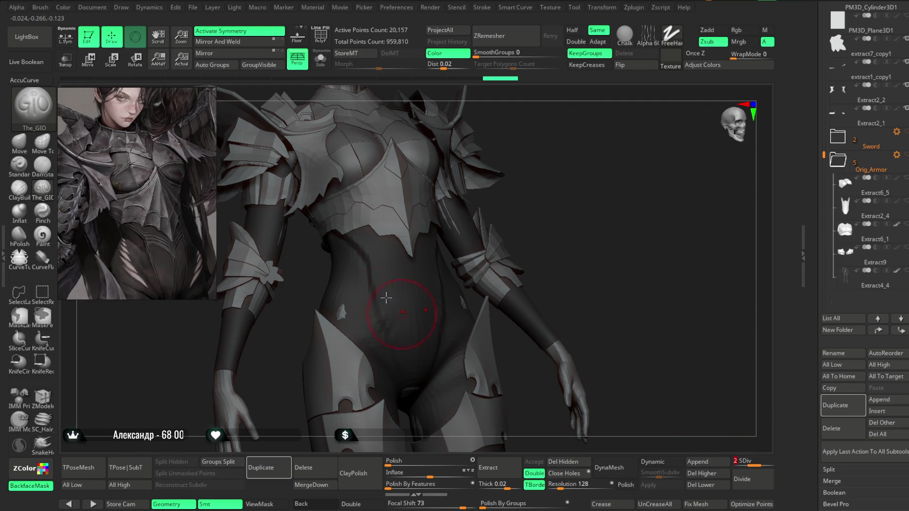
- Delete the bodysuit's higher subdivision levels and enlarge the Smooth brush, checking the figure front and back
click(713, 476)
key(shift)
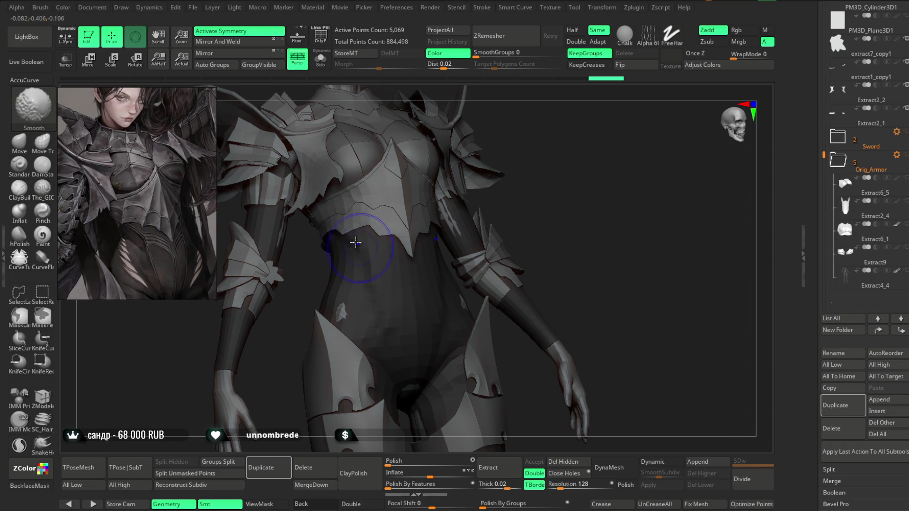
shift+drag(578, 175, 559, 166)
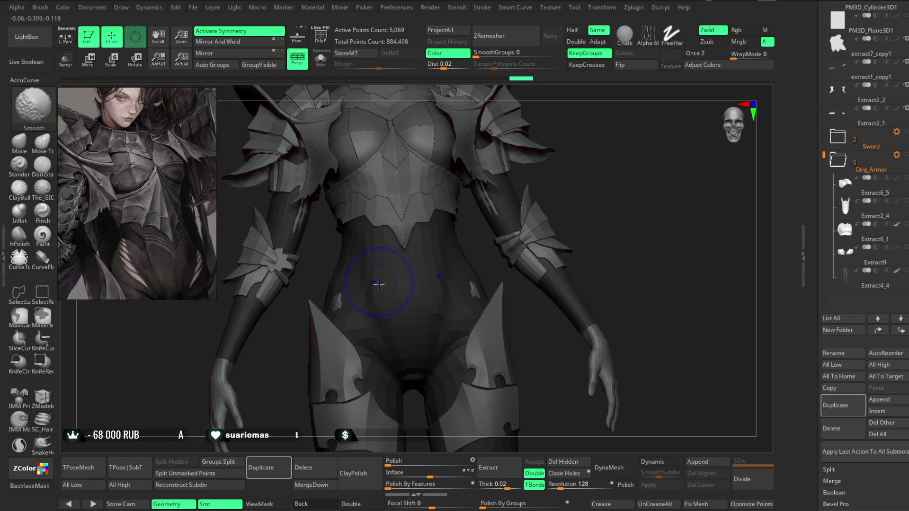
mouse_move(587, 205)
mouse_down()
mouse_move(580, 162)
mouse_move(511, 223)
mouse_up()
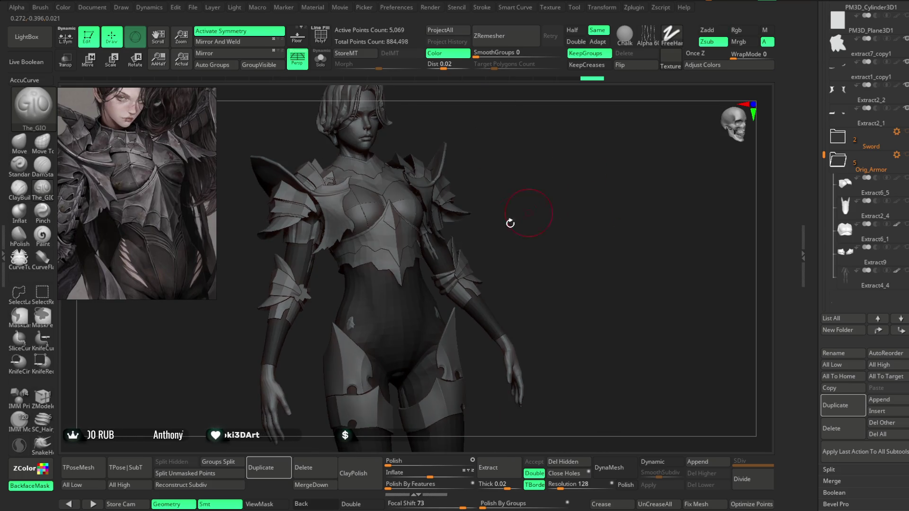
alt+drag(530, 187, 530, 180)
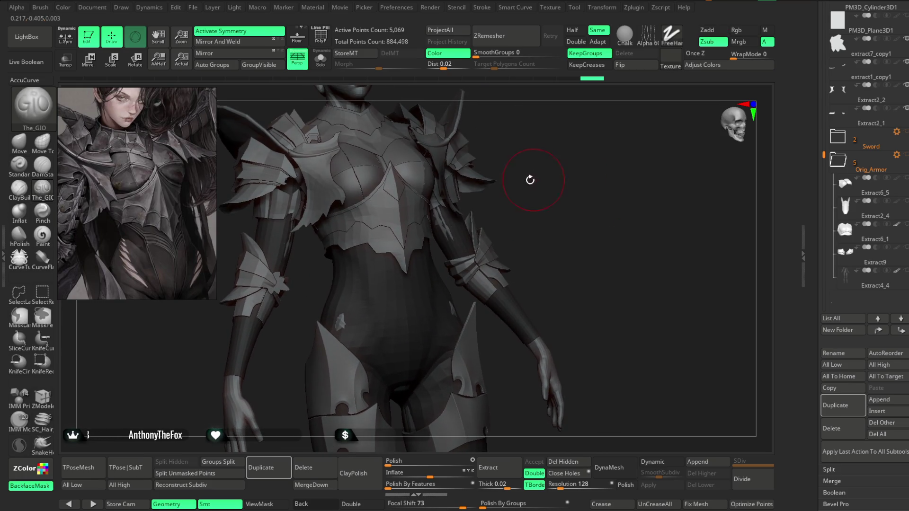
right_click(269, 256)
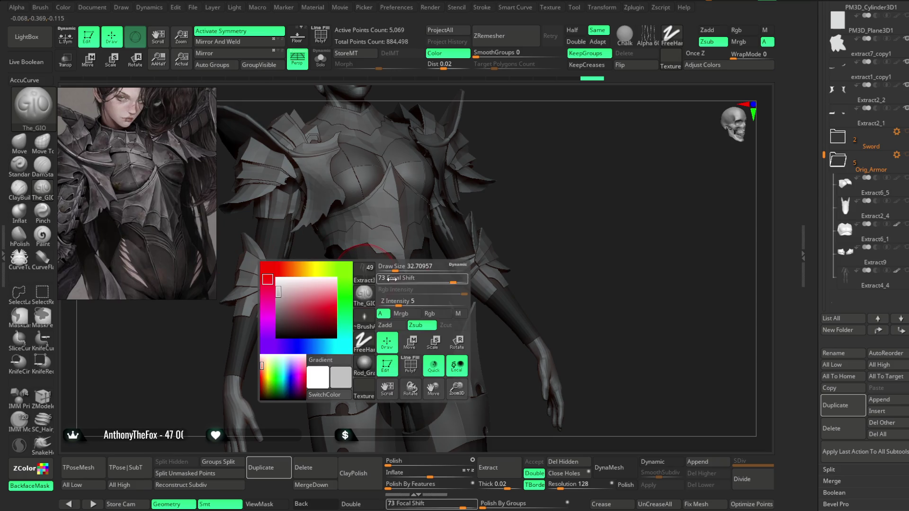
drag(387, 274, 405, 273)
drag(493, 185, 338, 280)
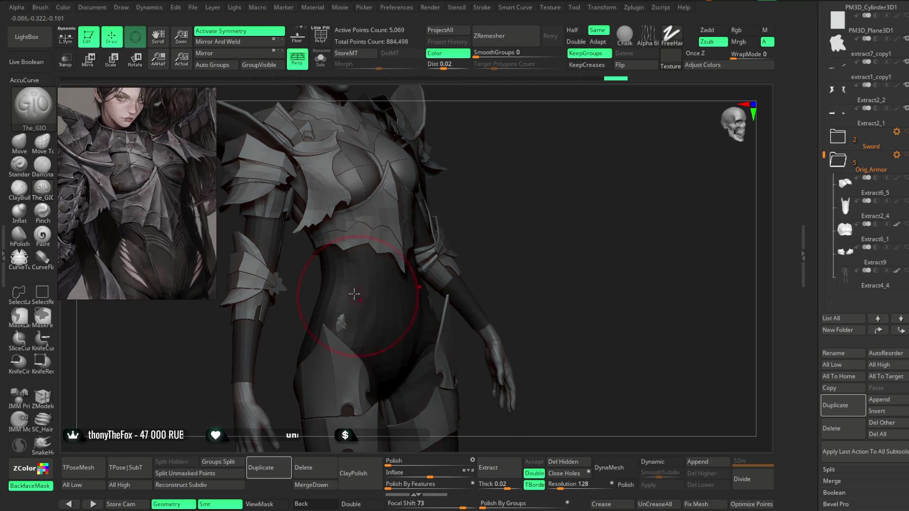
shift+drag(442, 237, 331, 284)
drag(525, 183, 406, 286)
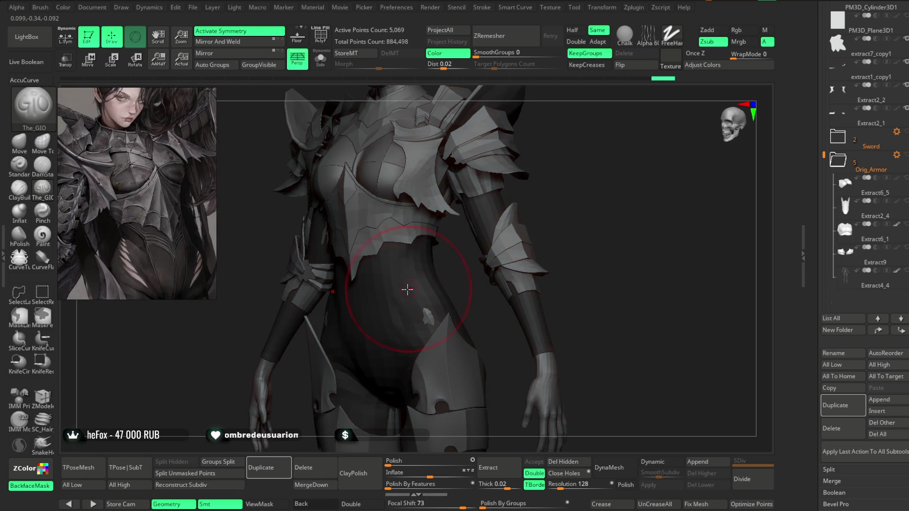
mouse_move(514, 216)
mouse_down()
mouse_move(556, 191)
mouse_move(526, 206)
mouse_up()
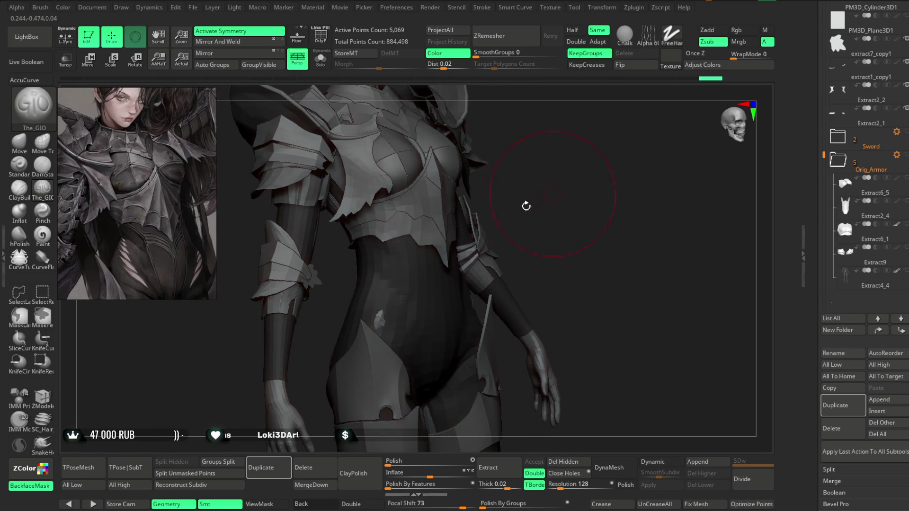
drag(366, 273, 556, 189)
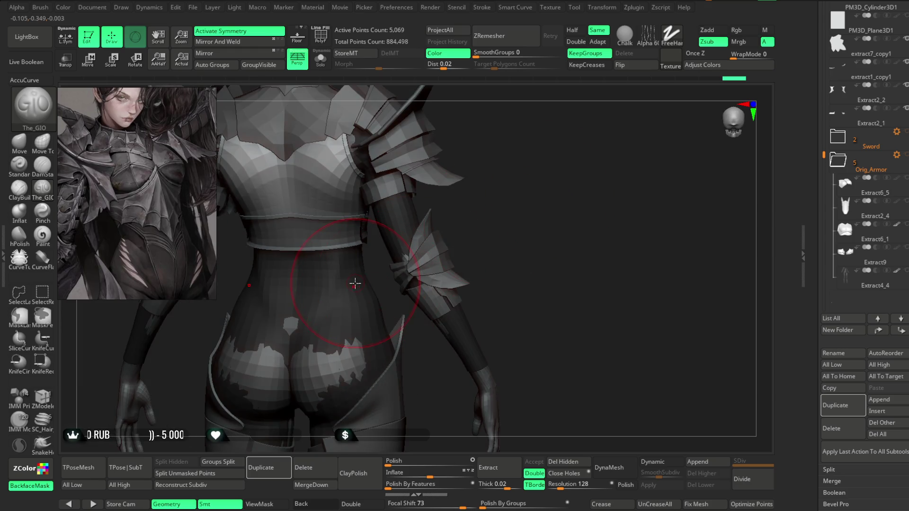
drag(355, 283, 413, 231)
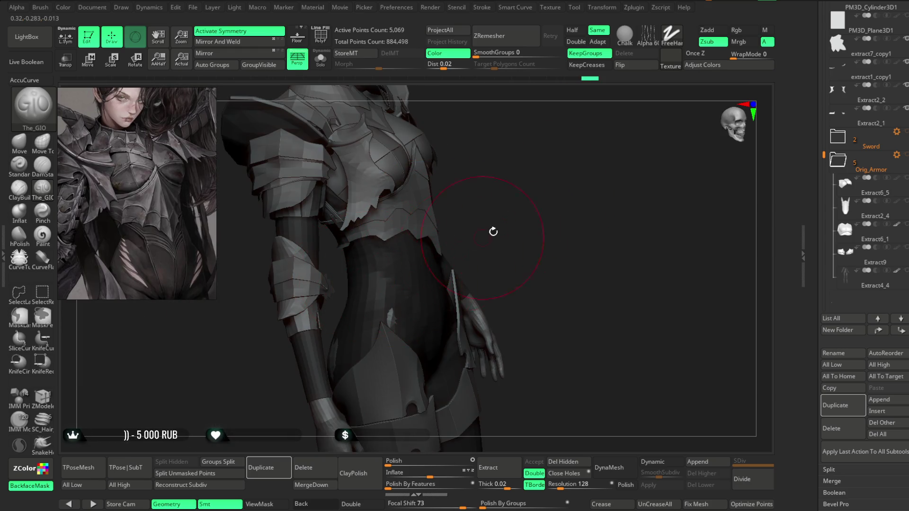
mouse_move(493, 231)
mouse_down()
mouse_move(506, 174)
mouse_move(548, 148)
mouse_move(501, 183)
mouse_move(496, 169)
mouse_move(514, 173)
mouse_up()
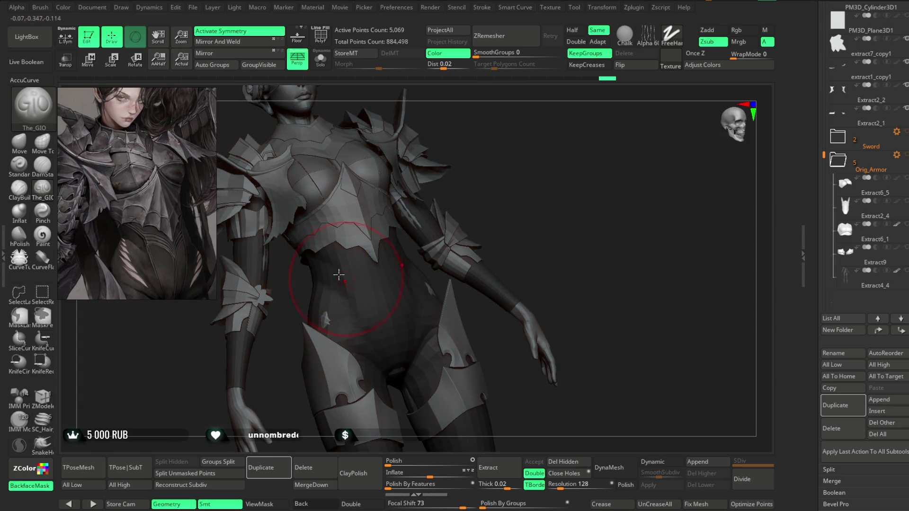
- Smooth the bodysuit around the waist with a much smaller brush
key(shift)
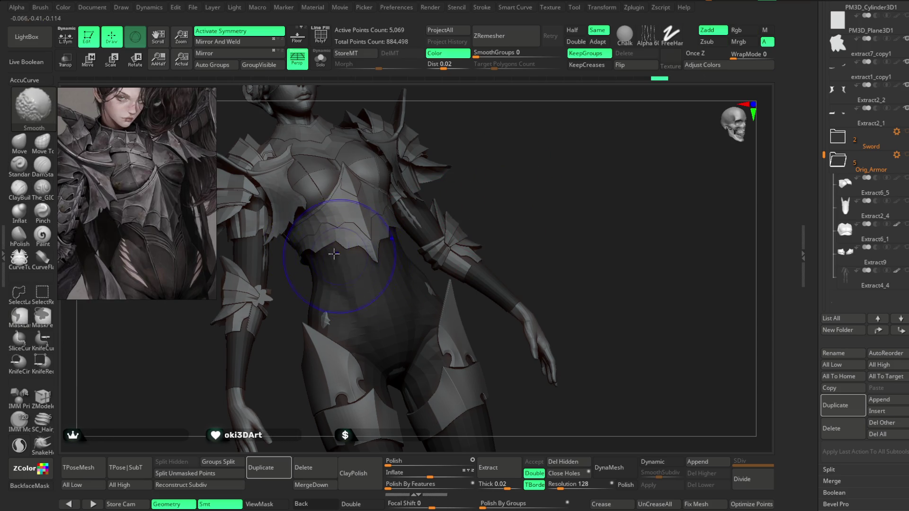
mouse_move(491, 186)
alt+mouse_down()
mouse_move(481, 186)
mouse_move(489, 193)
mouse_move(491, 166)
mouse_move(387, 269)
mouse_move(525, 152)
mouse_move(455, 177)
alt+mouse_up()
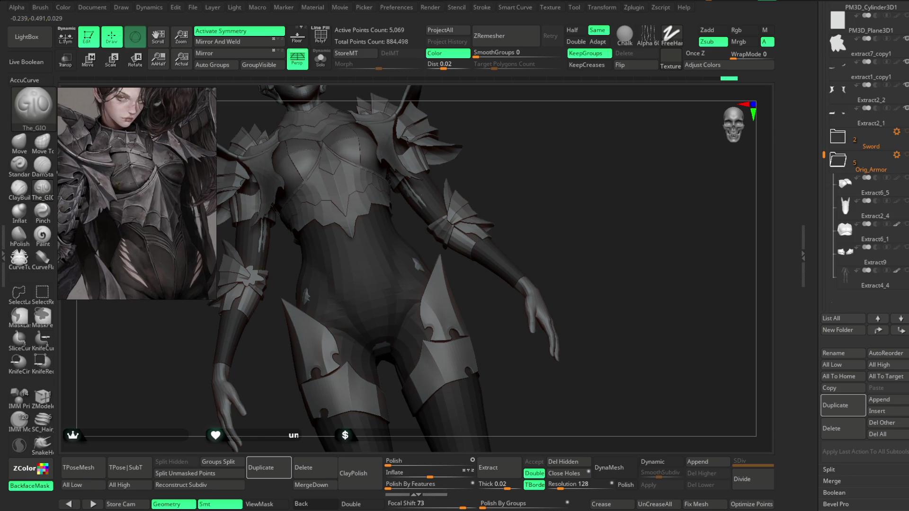
key(b)
key(m)
key(v)
key(space)
drag(411, 241, 402, 241)
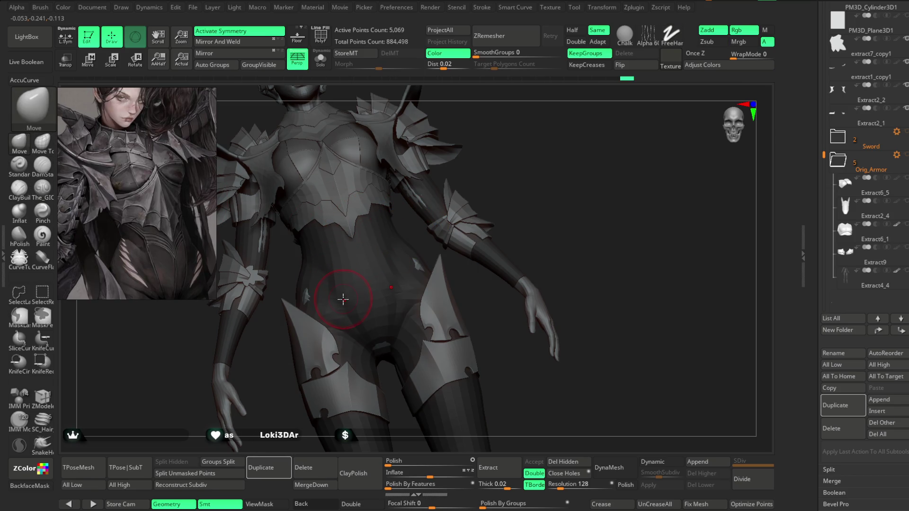
drag(510, 151, 502, 166)
key(shift)
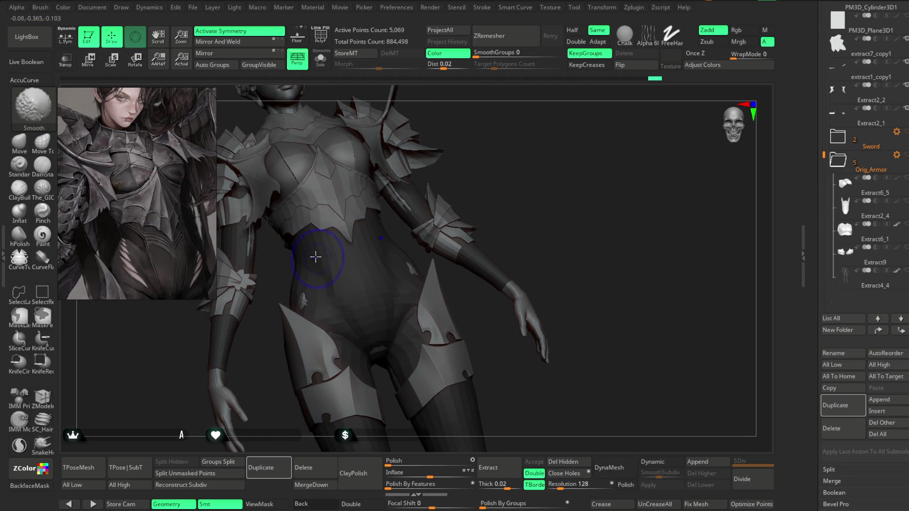
mouse_move(473, 218)
mouse_down()
mouse_move(483, 197)
mouse_move(479, 152)
mouse_move(475, 168)
mouse_move(489, 162)
mouse_move(469, 194)
mouse_move(473, 178)
mouse_move(481, 180)
mouse_move(481, 207)
mouse_move(485, 185)
mouse_up()
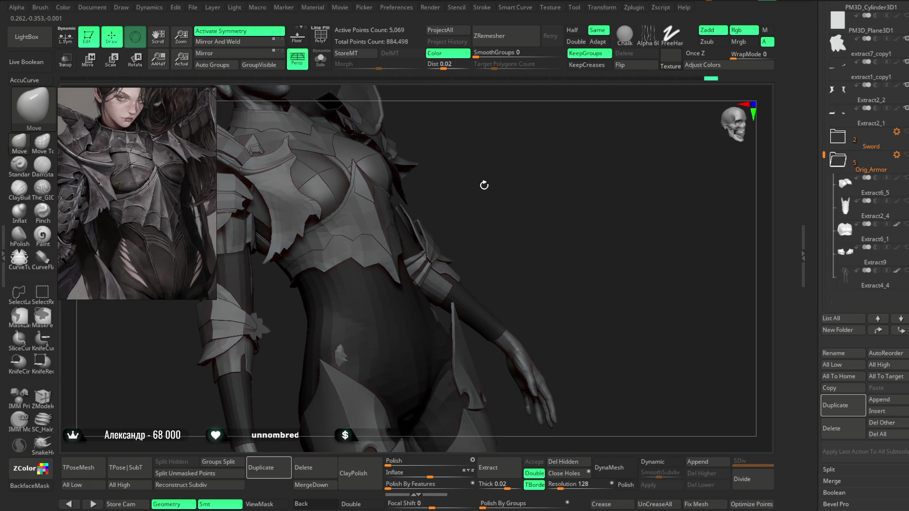
- Return to The_GIO carving brush, adjust its size, and review the torso and shoulders
click(49, 195)
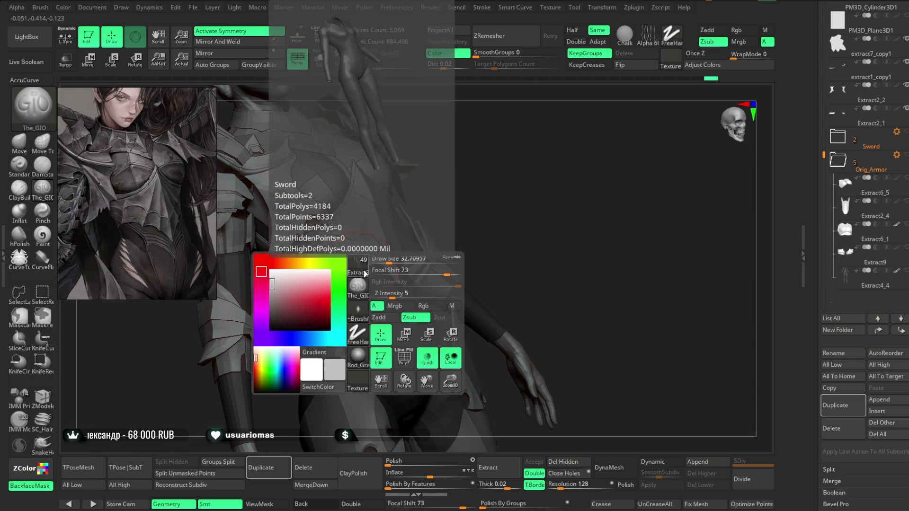
key(space)
drag(397, 259, 402, 262)
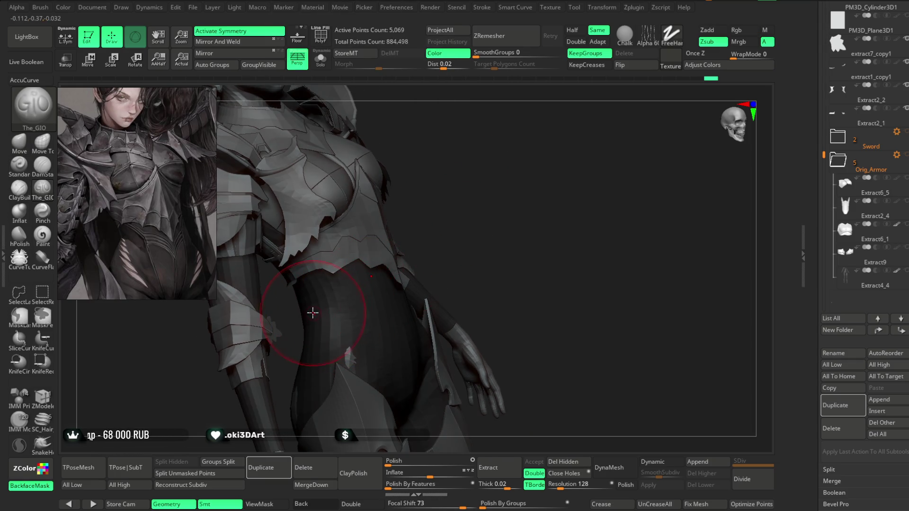
shift+drag(361, 321, 386, 264)
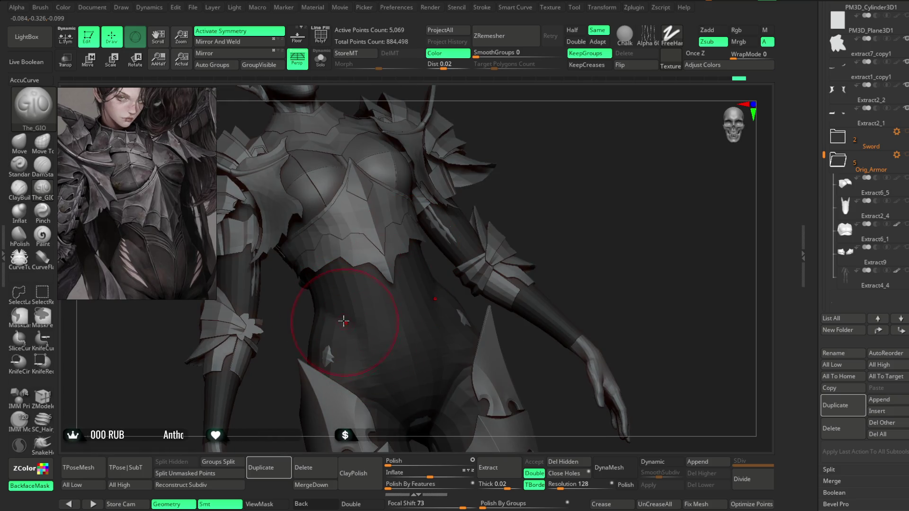
drag(528, 183, 512, 171)
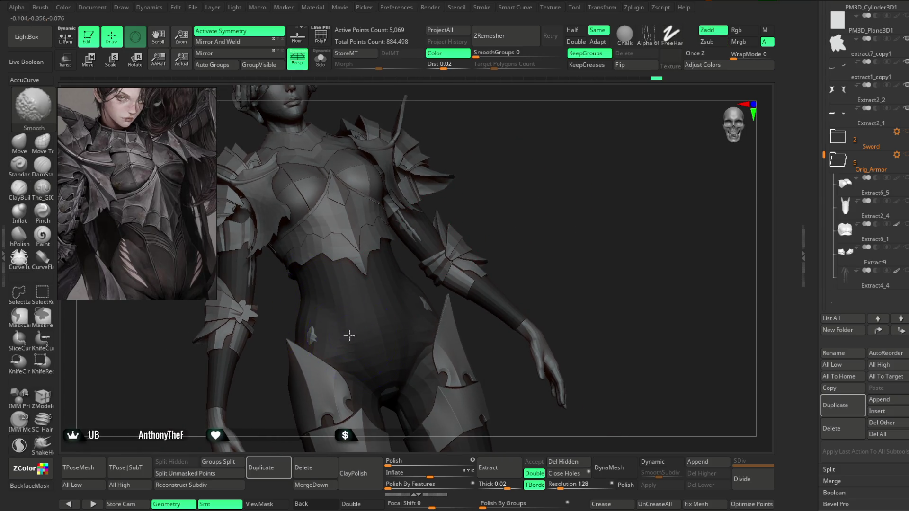
mouse_move(349, 335)
mouse_down()
mouse_move(493, 189)
mouse_move(450, 224)
mouse_move(493, 199)
mouse_move(393, 256)
mouse_move(421, 199)
mouse_move(545, 162)
mouse_move(371, 241)
mouse_up()
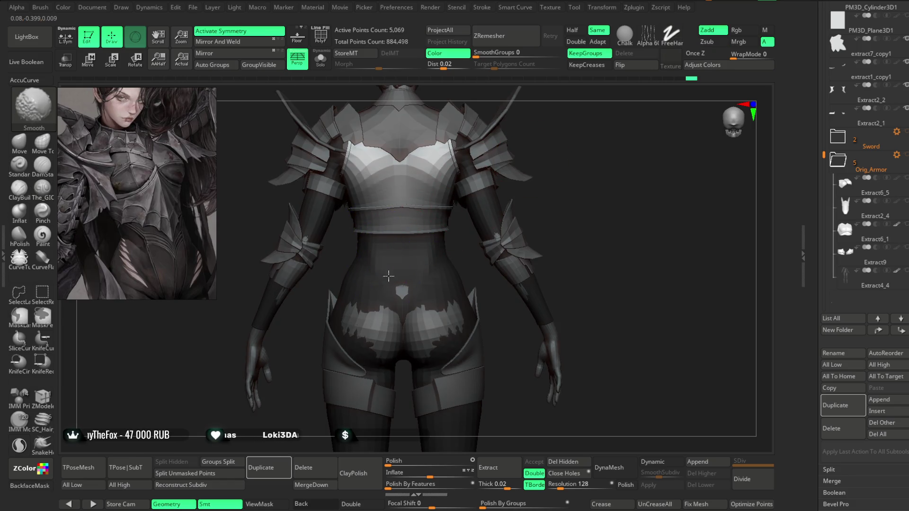
drag(554, 154, 487, 193)
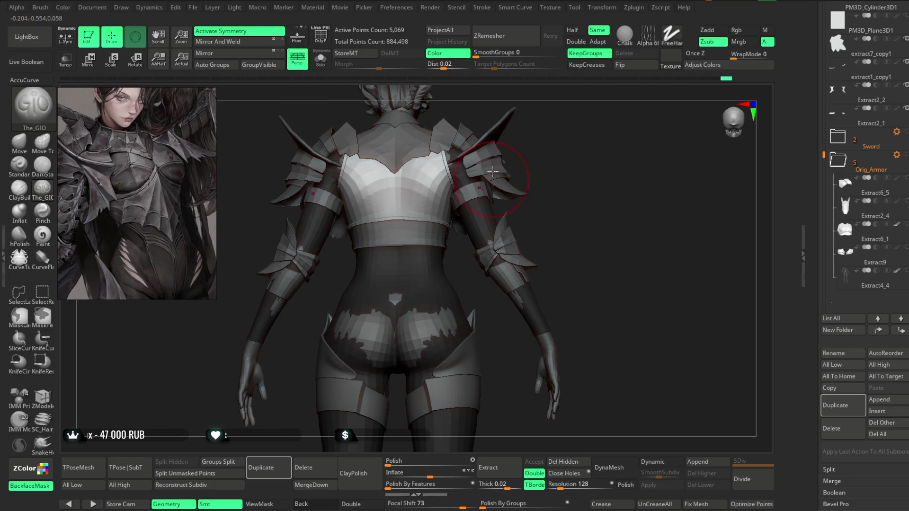
key(alt+s)
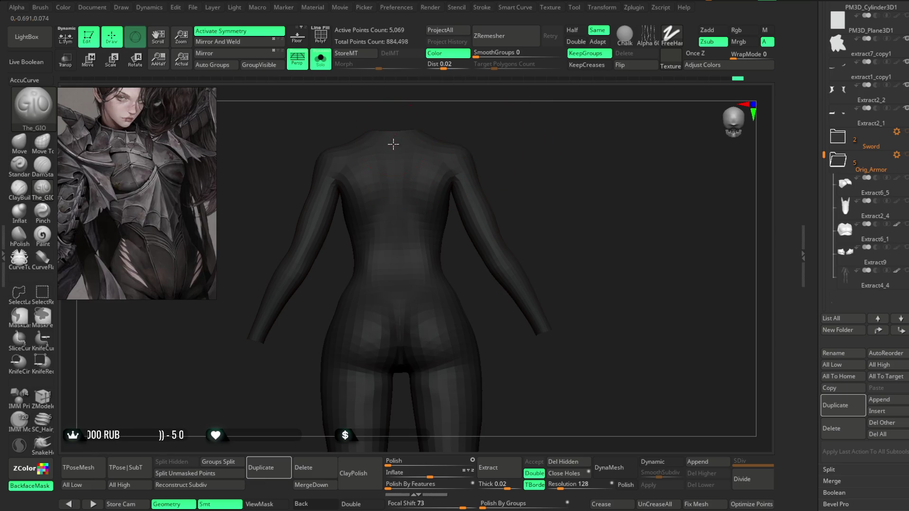
mouse_move(400, 286)
mouse_down()
mouse_move(523, 187)
mouse_move(406, 306)
mouse_up()
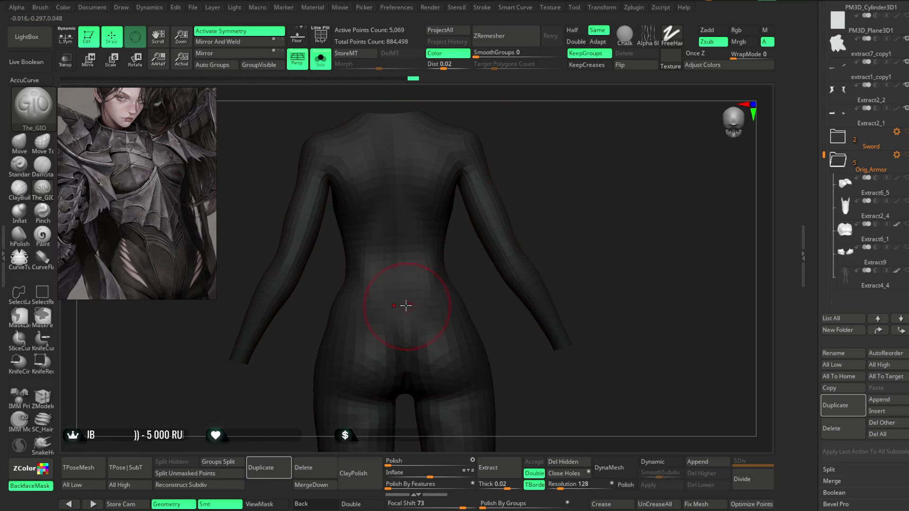
mouse_move(471, 340)
mouse_down()
mouse_move(400, 266)
mouse_move(381, 275)
mouse_move(447, 266)
mouse_move(348, 277)
mouse_move(399, 278)
mouse_up()
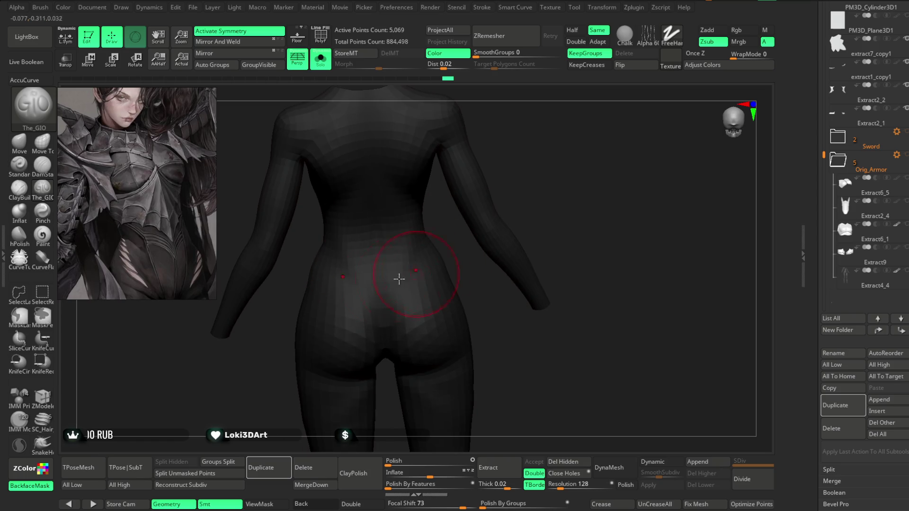
drag(368, 325, 359, 274)
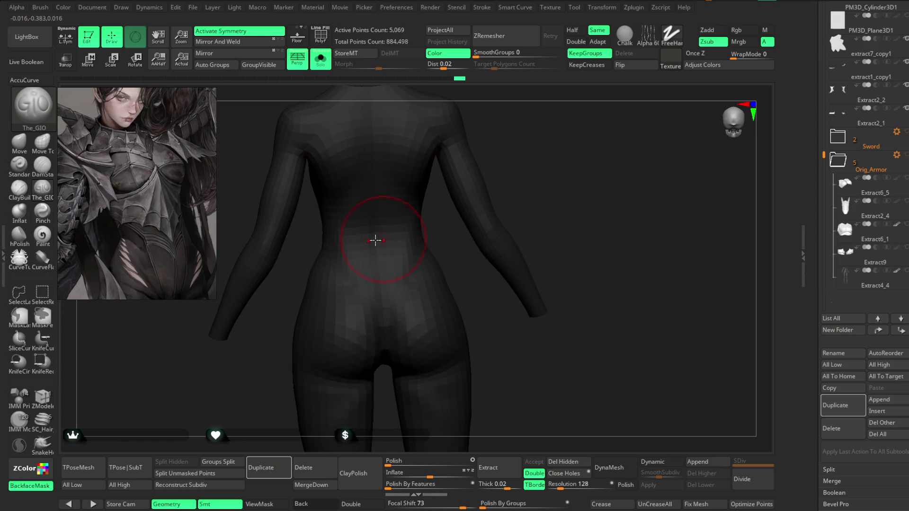
drag(448, 243, 487, 188)
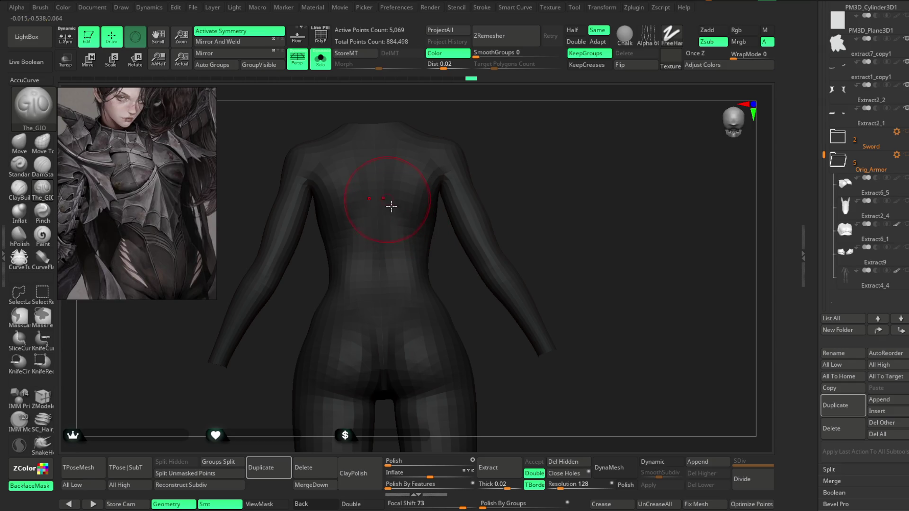
drag(472, 220, 398, 226)
drag(445, 258, 409, 249)
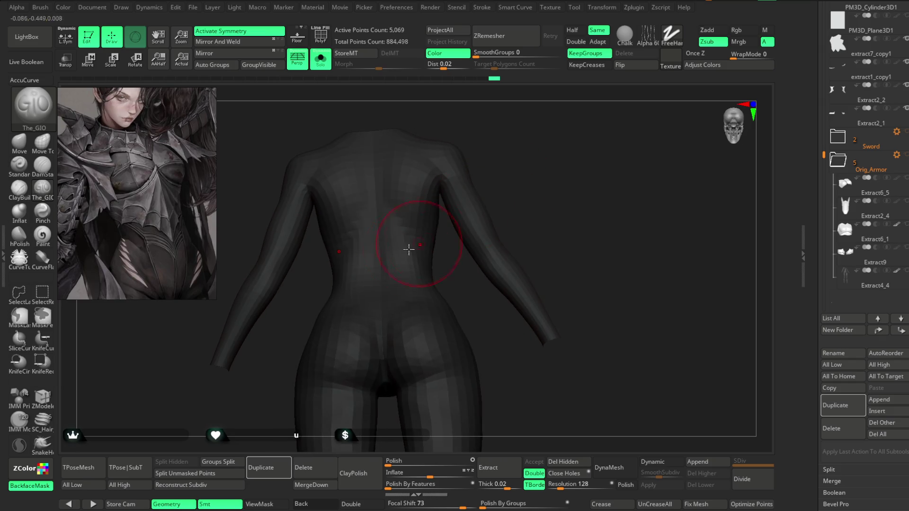
mouse_move(379, 278)
right_down()
mouse_move(450, 188)
mouse_move(416, 248)
mouse_move(491, 205)
mouse_move(410, 253)
right_up()
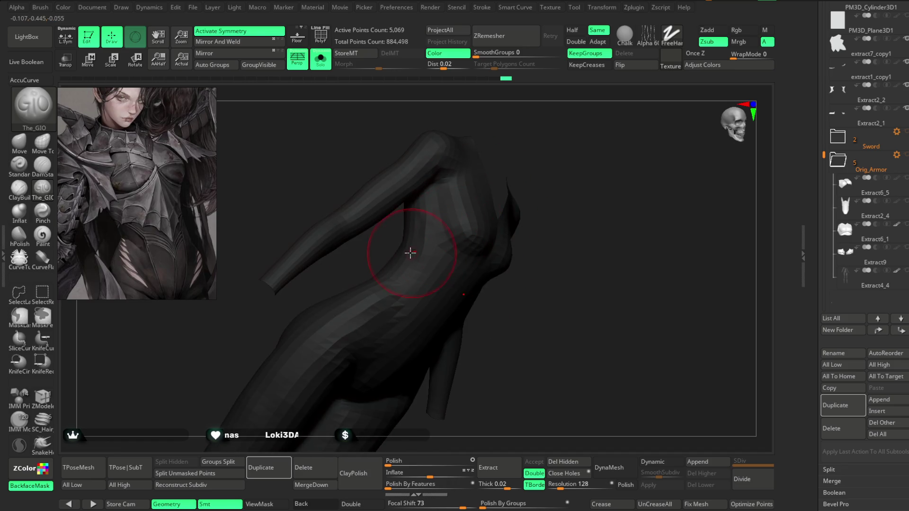
shift+right_drag(570, 191, 589, 158)
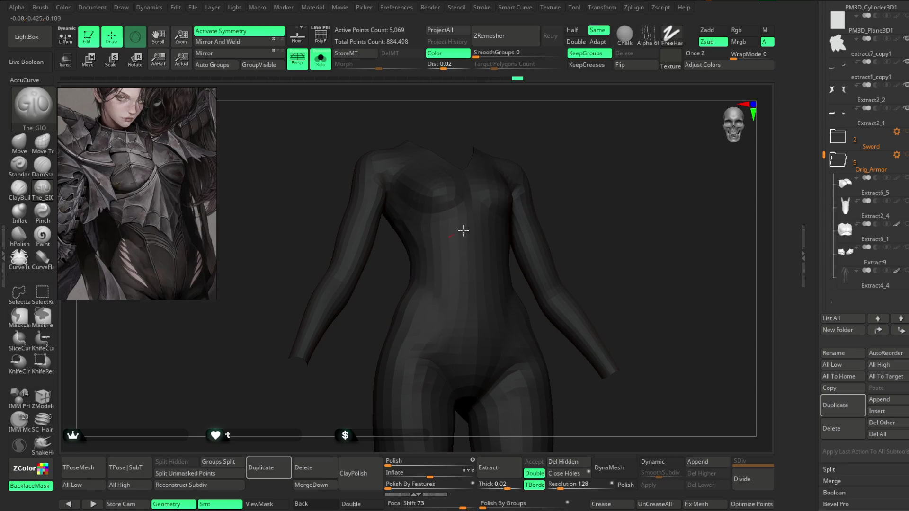
mouse_move(463, 230)
right_down()
mouse_move(544, 186)
mouse_move(471, 229)
mouse_move(560, 148)
right_up()
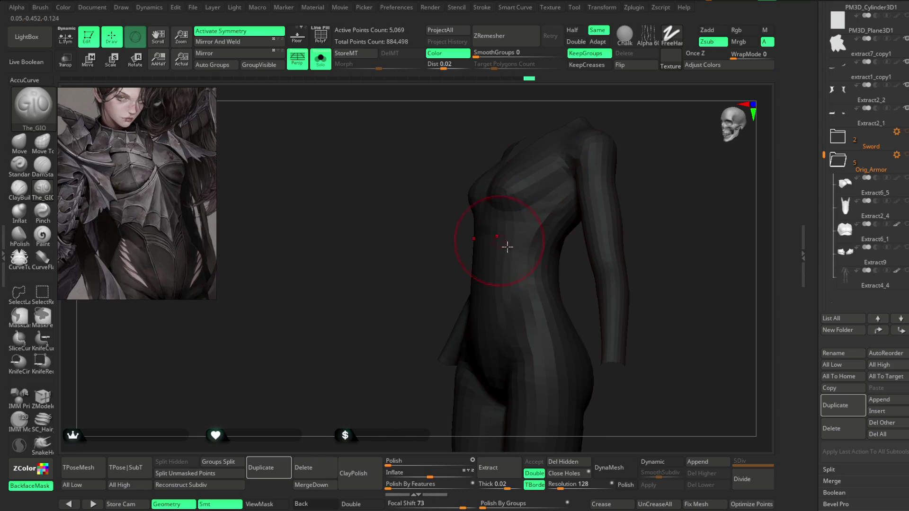
mouse_move(507, 246)
right_down()
mouse_move(412, 264)
mouse_move(576, 169)
mouse_move(556, 168)
mouse_move(445, 231)
right_up()
right_drag(497, 201, 427, 179)
- Pick the Move brush and shape the side of the torso with the armour hidden
click(19, 142)
key(space)
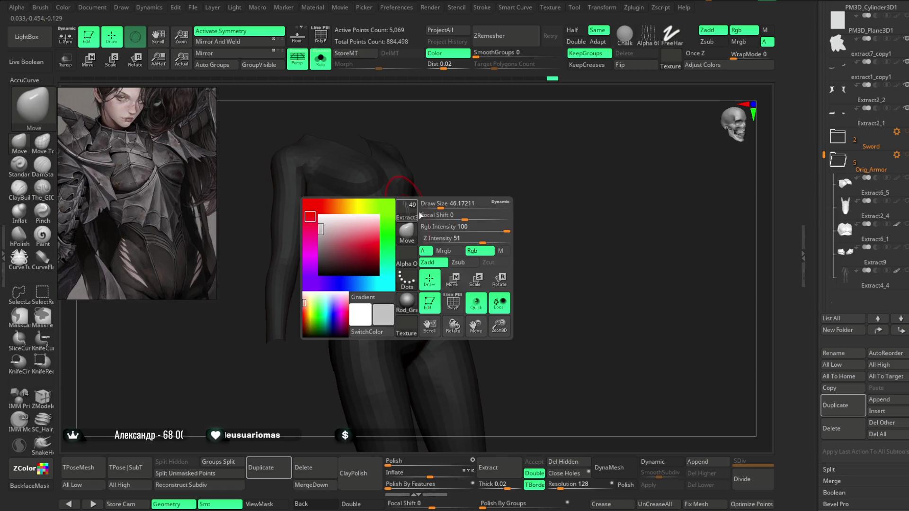
mouse_move(461, 180)
right_down()
mouse_move(398, 203)
mouse_move(465, 162)
mouse_move(426, 207)
right_up()
mouse_move(499, 149)
right_down()
mouse_move(499, 138)
mouse_move(394, 221)
mouse_move(373, 223)
mouse_move(473, 169)
mouse_move(405, 258)
mouse_move(440, 201)
mouse_move(566, 128)
mouse_move(521, 182)
mouse_move(469, 210)
right_up()
click(320, 59)
click(320, 59)
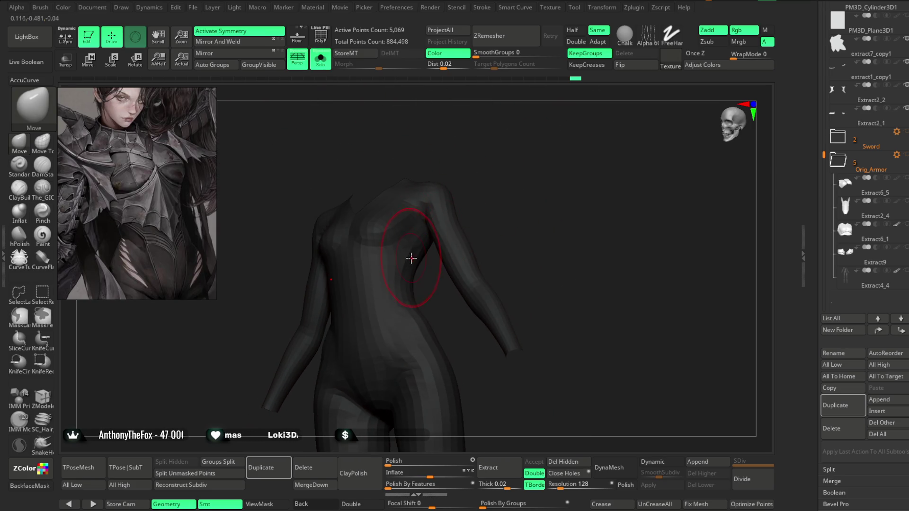
mouse_move(416, 260)
right_down()
mouse_move(487, 189)
mouse_move(444, 222)
right_up()
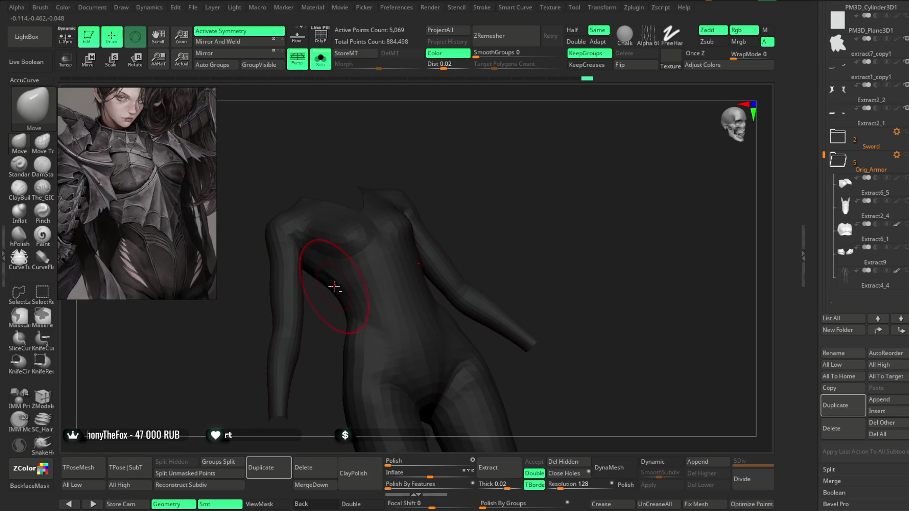
mouse_move(355, 248)
right_down()
mouse_move(331, 319)
mouse_move(360, 261)
right_up()
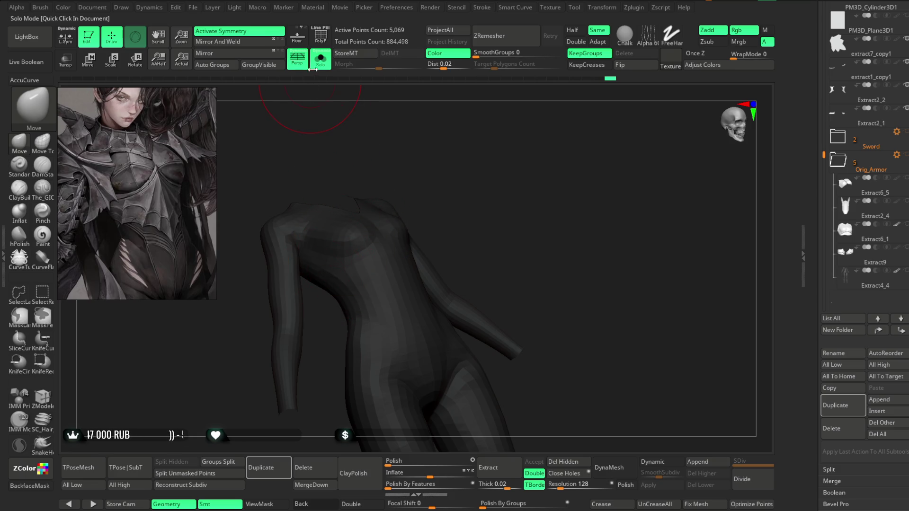
- Toggle Solo to check the bodysuit under the armour around the hip and torso
key(alt+s)
mouse_move(444, 140)
right_down()
mouse_move(489, 152)
mouse_move(493, 166)
mouse_move(489, 152)
right_up()
mouse_move(365, 254)
right_down()
mouse_move(491, 163)
mouse_move(464, 197)
right_up()
key(alt+s)
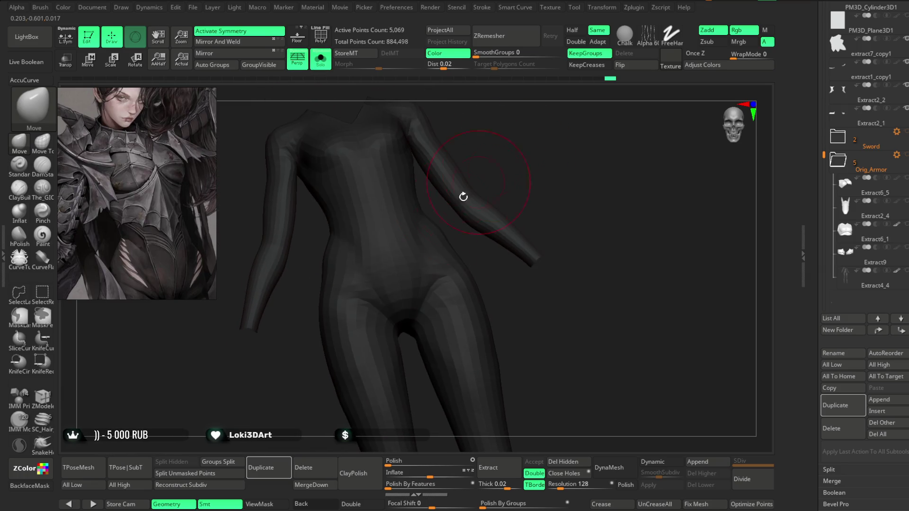
mouse_move(319, 301)
right_down()
mouse_move(355, 329)
mouse_move(432, 209)
mouse_move(343, 275)
mouse_move(527, 189)
mouse_move(542, 155)
mouse_move(442, 276)
right_up()
mouse_move(475, 286)
mouse_down()
mouse_move(529, 213)
mouse_move(522, 156)
mouse_move(633, 161)
mouse_move(501, 225)
mouse_up()
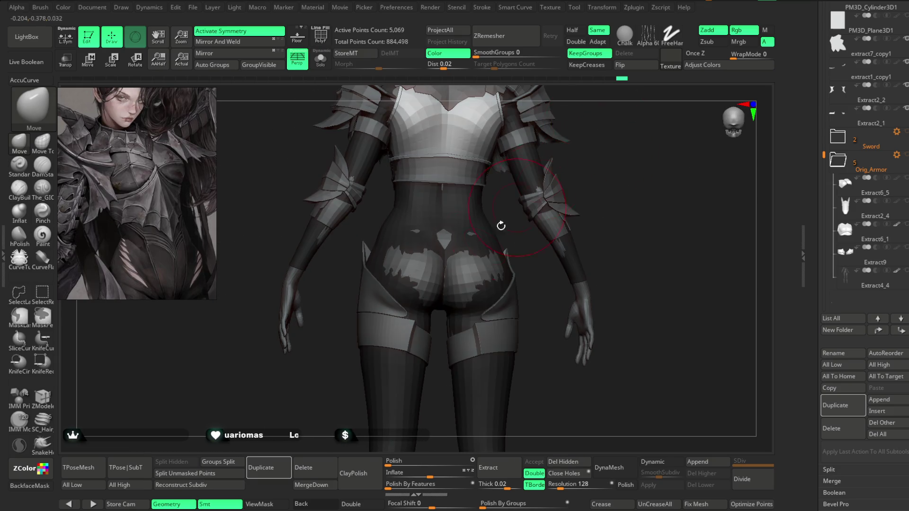
- Make Extract3 the active subtool and smooth the bodysuit over the lower back
alt+click(452, 283)
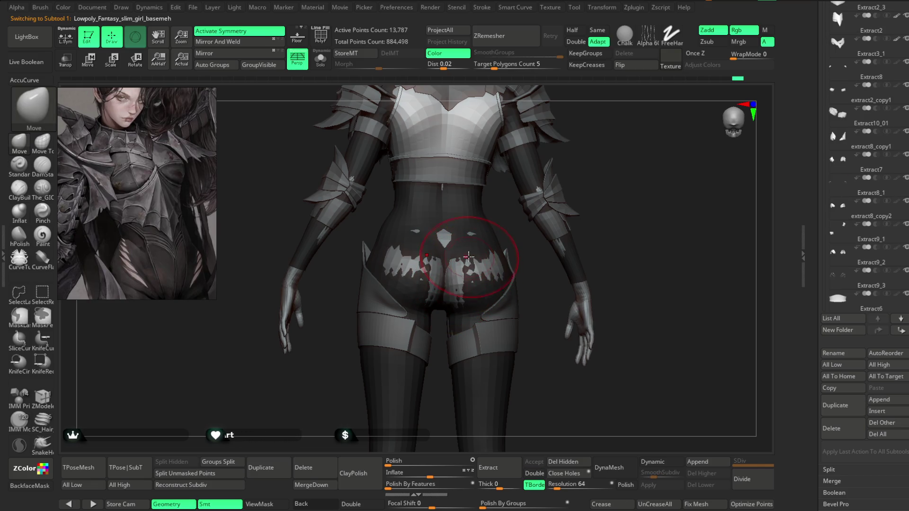
alt+click(466, 255)
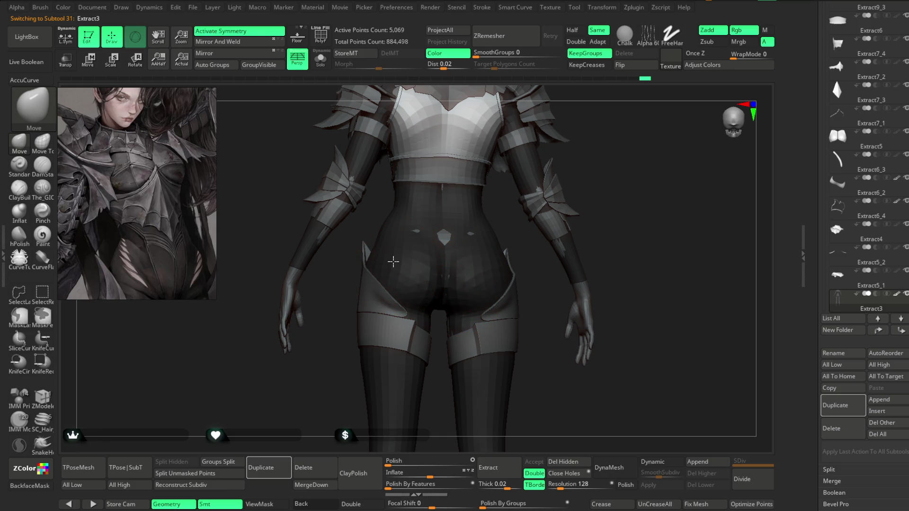
drag(598, 126, 449, 227)
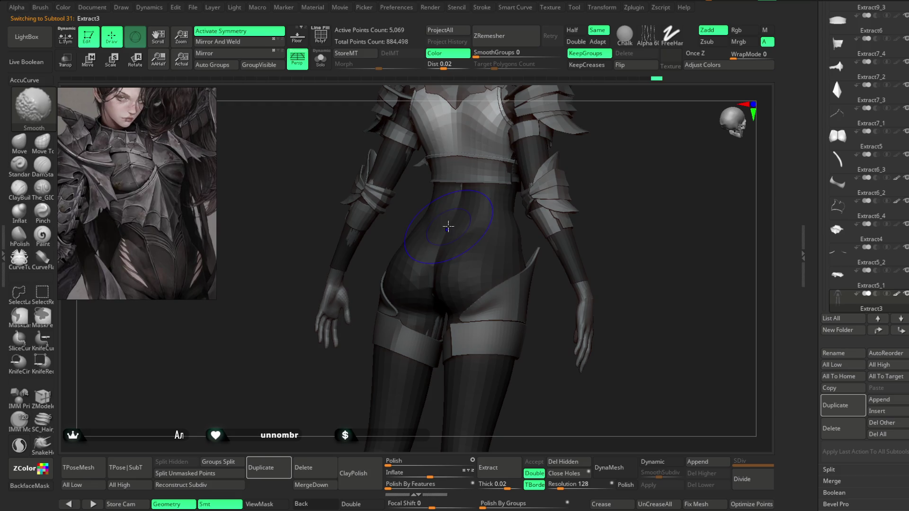
drag(622, 187, 487, 217)
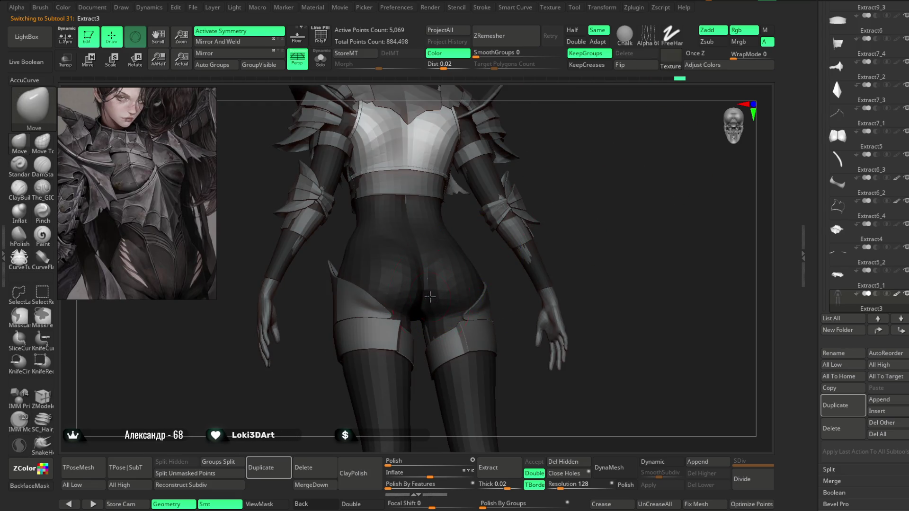
drag(430, 297, 578, 211)
key(space)
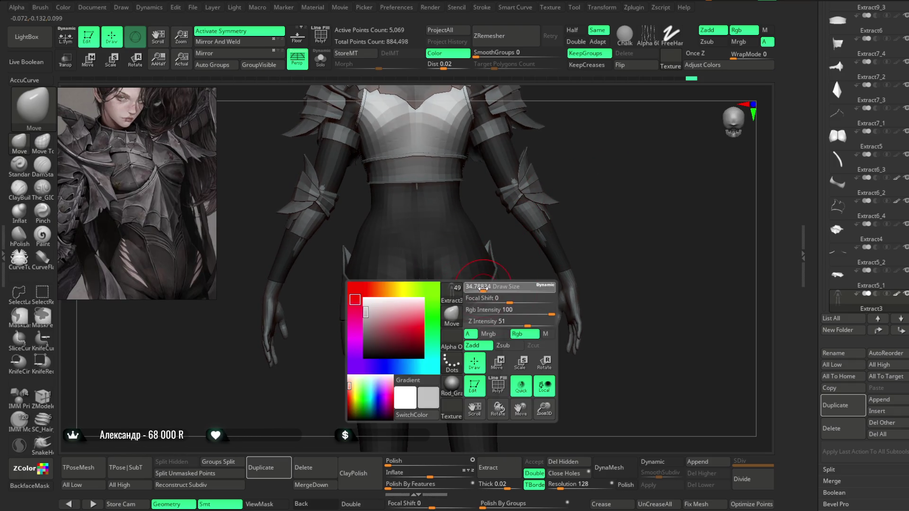
mouse_move(485, 288)
mouse_down()
mouse_move(568, 207)
mouse_move(576, 179)
mouse_move(467, 268)
mouse_up()
key(space)
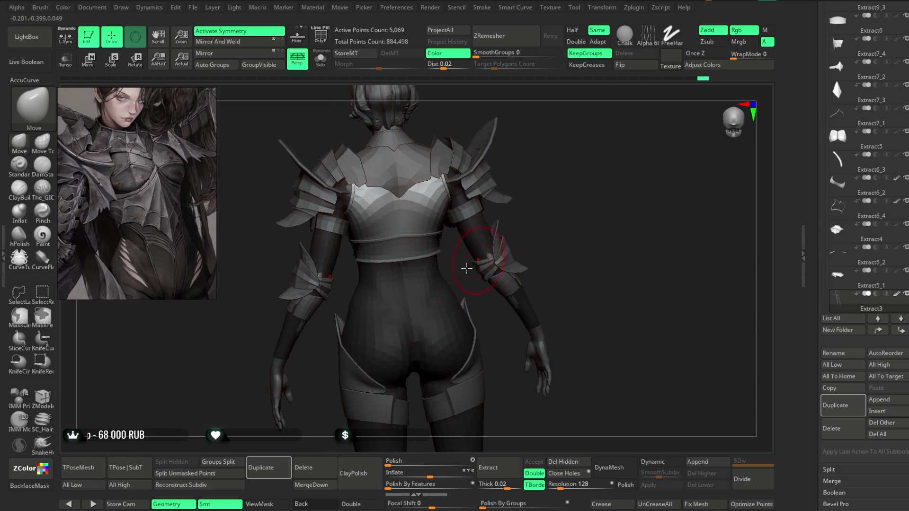
mouse_move(471, 210)
mouse_down()
mouse_move(544, 172)
mouse_move(306, 257)
mouse_up()
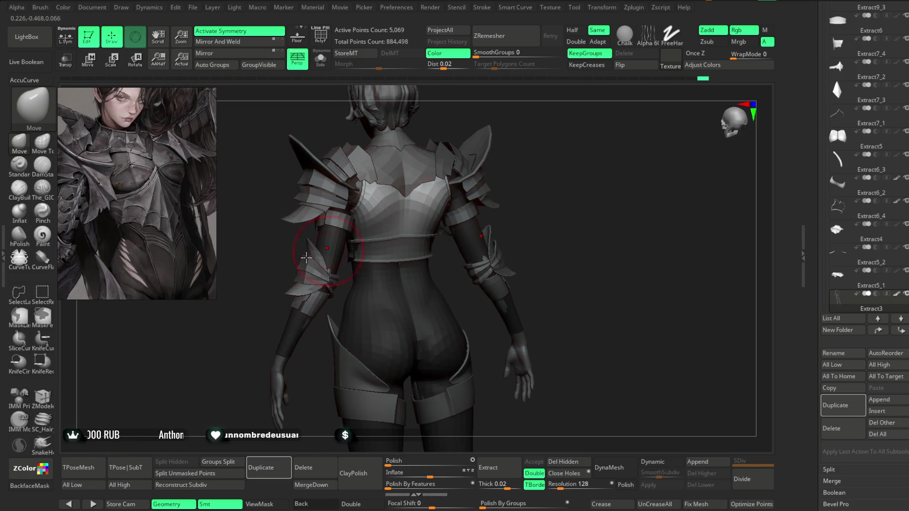
- Switch to The_GIO in Zsub and isolate the bodysuit to rework its back and shoulders
click(43, 188)
key(space)
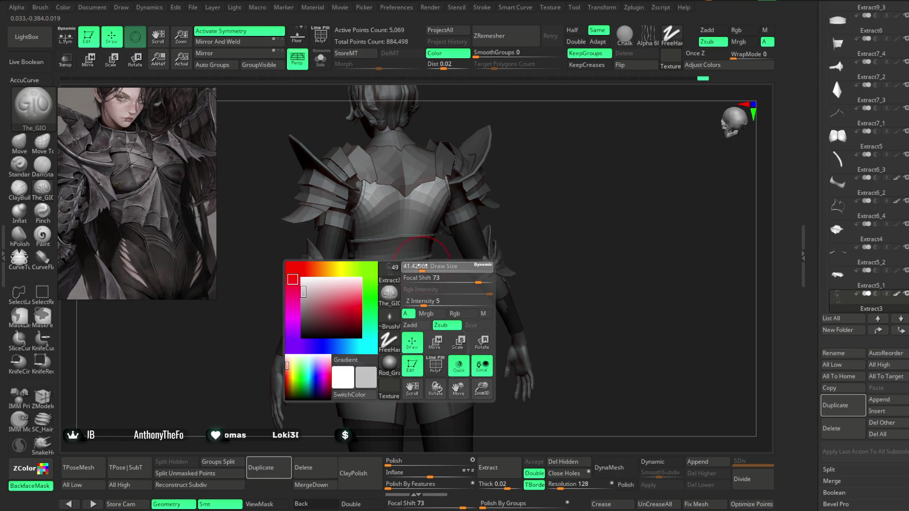
drag(461, 231, 544, 175)
click(321, 59)
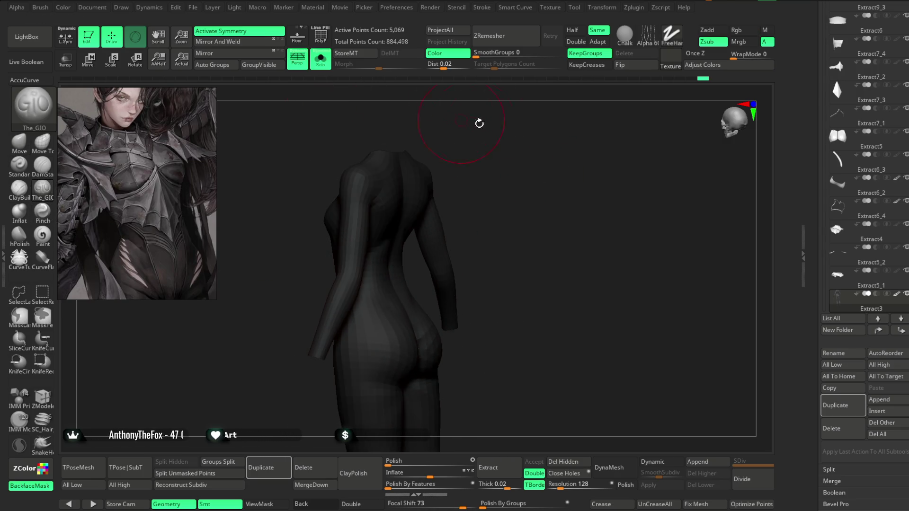
mouse_move(479, 121)
mouse_down()
mouse_move(524, 157)
mouse_move(346, 285)
mouse_up()
drag(449, 252, 354, 294)
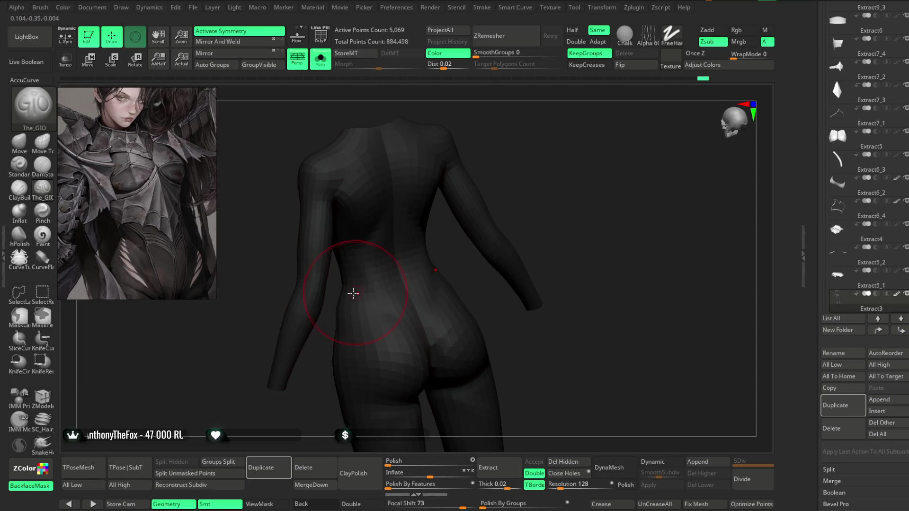
drag(509, 186, 433, 275)
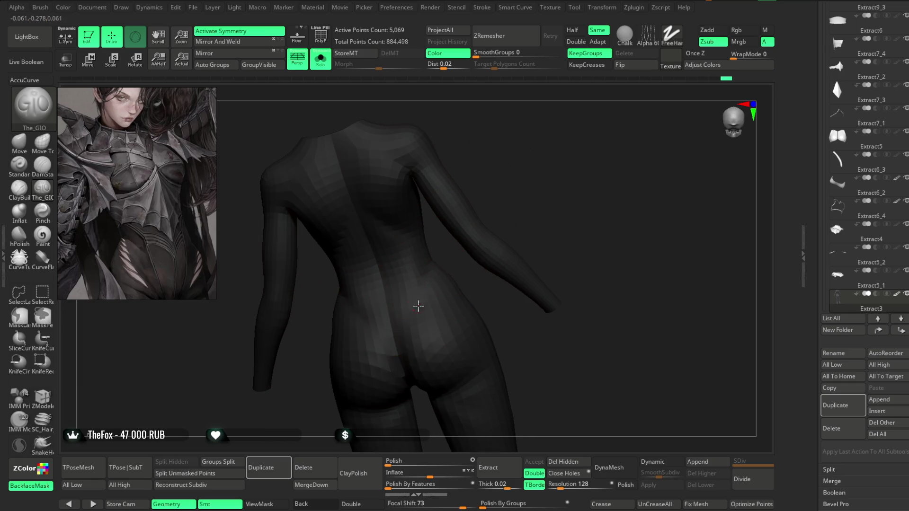
right_drag(418, 306, 423, 252)
right_drag(420, 330, 452, 252)
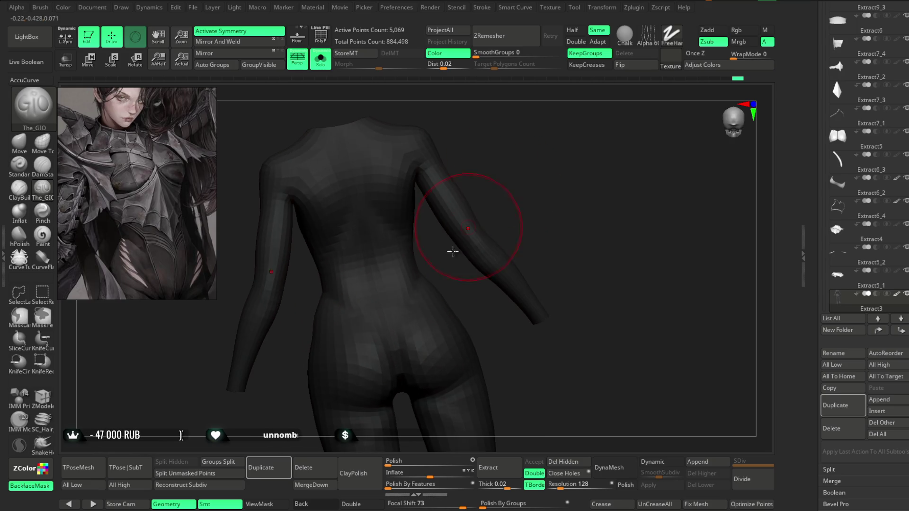
right_drag(475, 215, 473, 158)
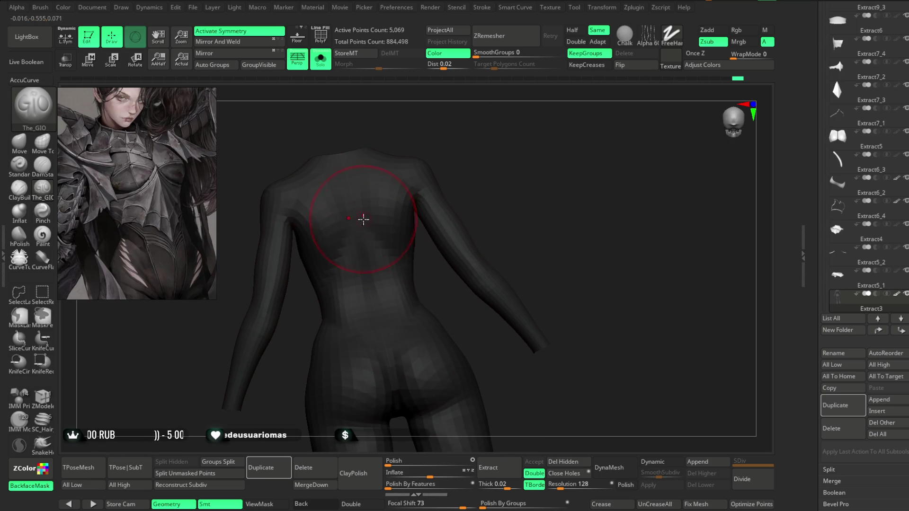
- Reshape the chest from the front, then show the head and armour again
right_drag(470, 189, 382, 260)
mouse_move(491, 194)
right_down()
mouse_move(473, 178)
mouse_move(500, 137)
mouse_move(478, 175)
right_up()
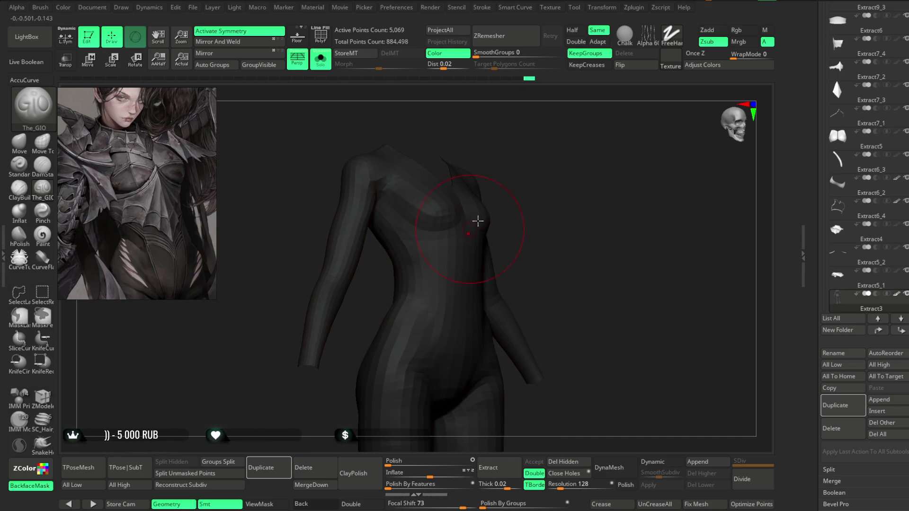
mouse_move(477, 221)
right_down()
mouse_move(426, 253)
mouse_move(532, 154)
mouse_move(446, 163)
mouse_move(419, 223)
right_up()
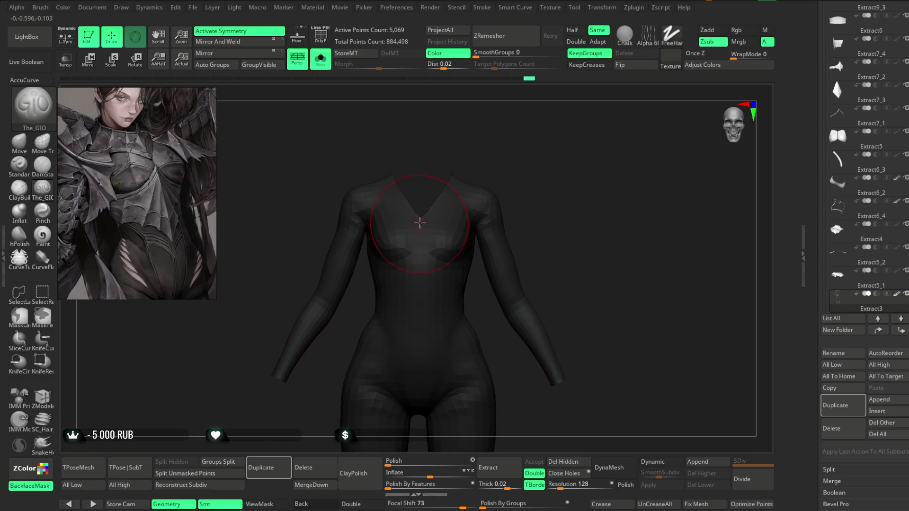
right_drag(429, 292, 436, 243)
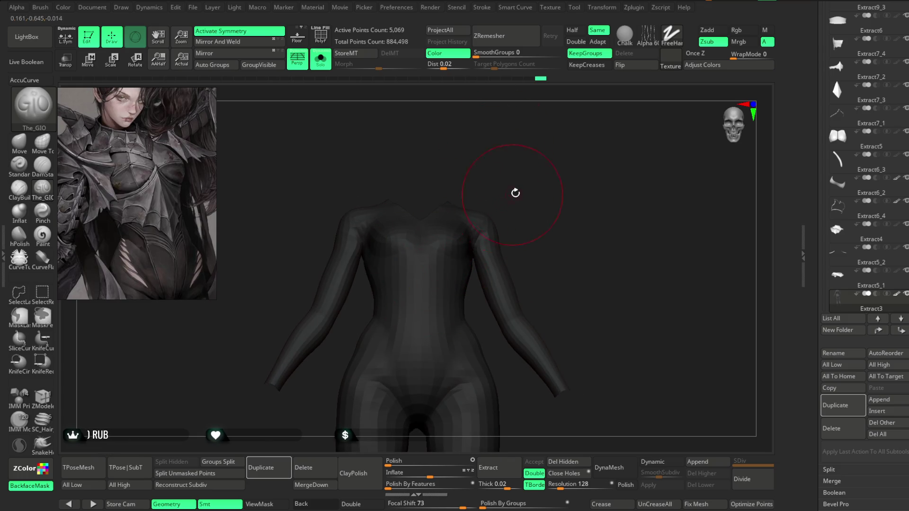
mouse_move(516, 192)
right_down()
mouse_move(517, 163)
mouse_move(502, 193)
mouse_move(454, 208)
mouse_move(443, 198)
mouse_move(534, 149)
mouse_move(470, 217)
mouse_move(521, 159)
mouse_move(539, 169)
mouse_move(484, 226)
right_up()
right_drag(539, 218, 474, 139)
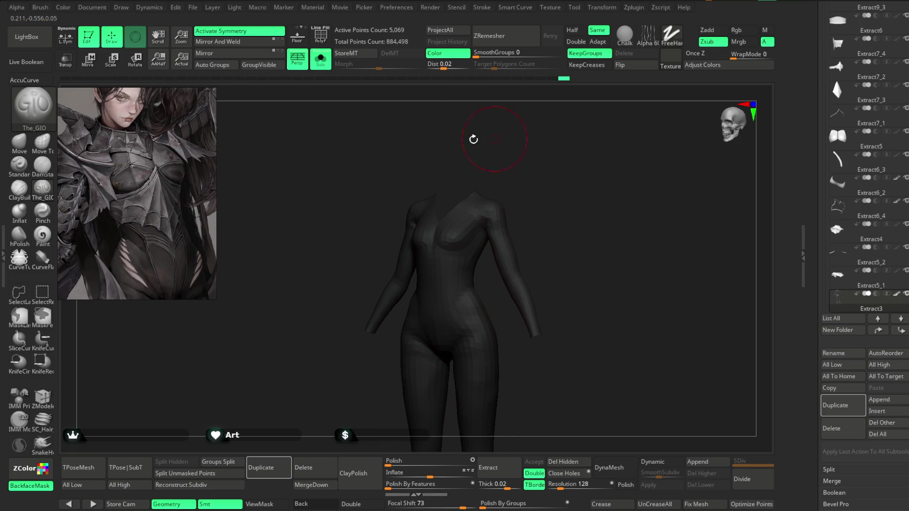
click(327, 66)
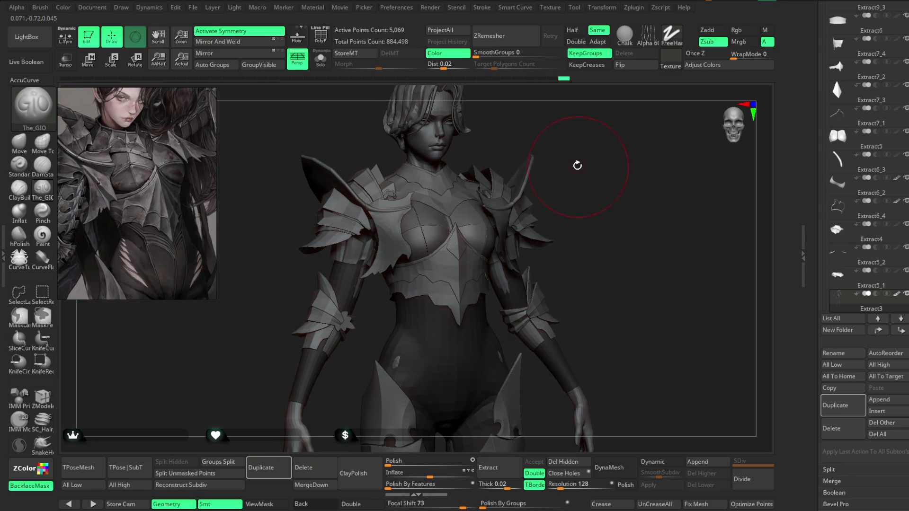
- Select the Move brush (draw size about 34.7, focal shift 0) and isolate the bodysuit up close
key(space)
right_drag(579, 154, 574, 137)
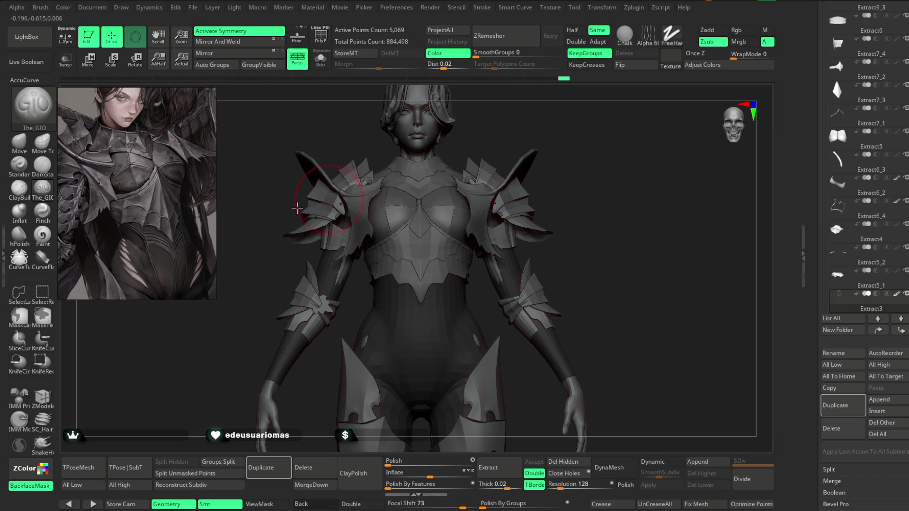
click(19, 142)
key(space)
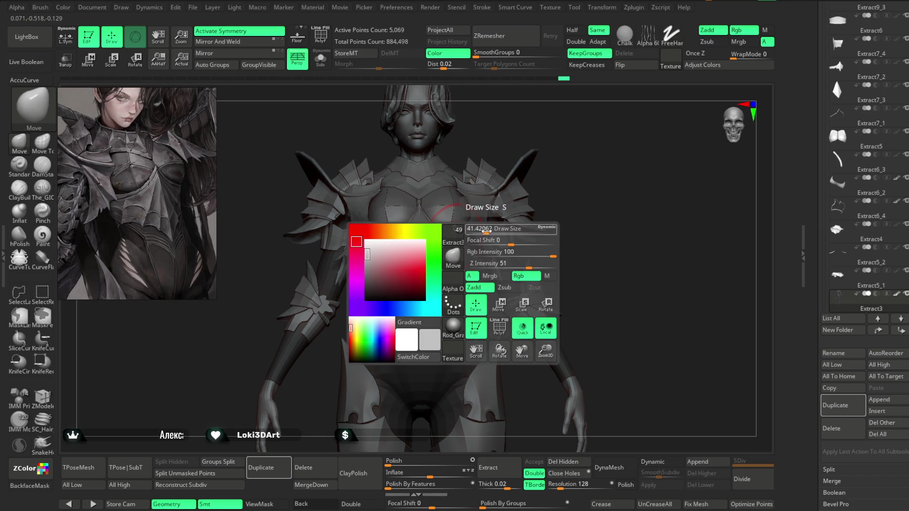
click(322, 66)
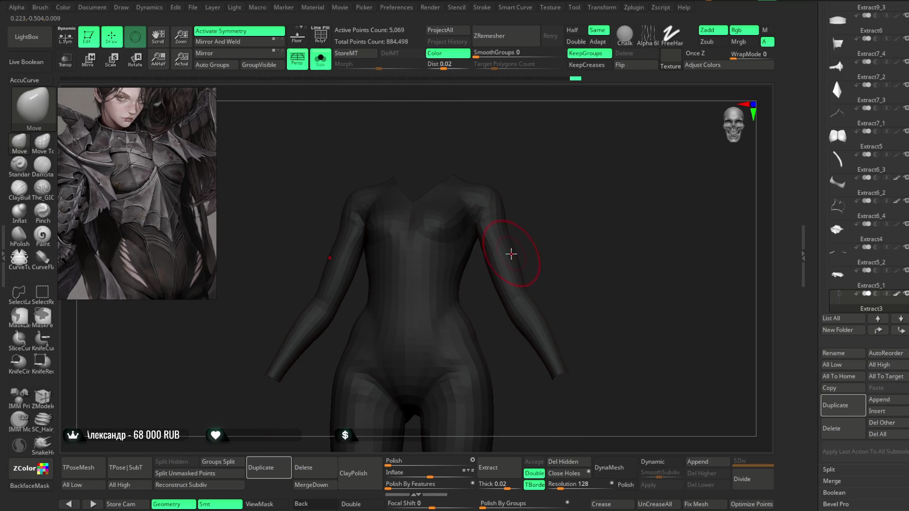
mouse_move(524, 231)
alt+mouse_down()
mouse_move(540, 236)
mouse_move(476, 240)
mouse_move(641, 141)
mouse_move(592, 128)
mouse_move(487, 260)
mouse_move(540, 211)
mouse_move(519, 249)
alt+mouse_up()
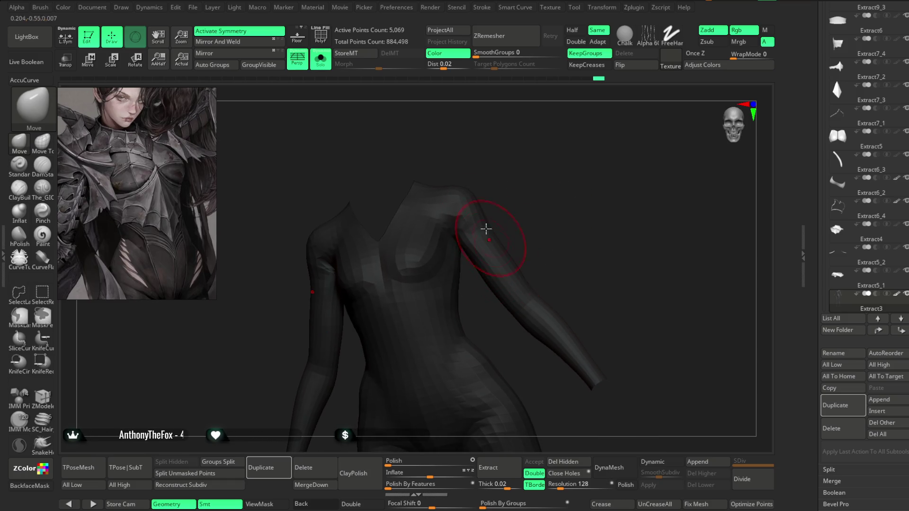
- Show the armor again and orbit around the torso and hip before returning to front view
click(326, 69)
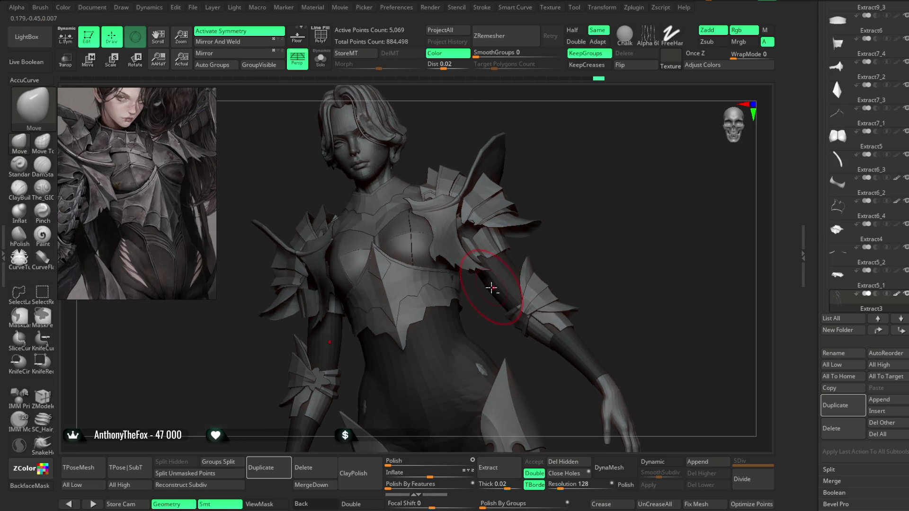
mouse_move(550, 230)
mouse_down()
mouse_move(564, 191)
mouse_move(570, 199)
mouse_move(576, 190)
mouse_move(566, 207)
mouse_move(576, 197)
mouse_move(566, 179)
mouse_move(406, 323)
mouse_up()
mouse_move(561, 191)
mouse_down()
mouse_move(572, 166)
mouse_move(499, 285)
mouse_up()
mouse_move(505, 282)
right_down()
mouse_move(540, 230)
mouse_move(495, 279)
right_up()
mouse_move(596, 174)
right_down()
mouse_move(498, 275)
mouse_move(584, 179)
mouse_move(533, 216)
right_up()
mouse_move(492, 276)
right_down()
mouse_move(595, 192)
mouse_move(601, 169)
mouse_move(592, 198)
mouse_move(584, 199)
mouse_move(582, 143)
mouse_move(501, 265)
right_up()
- Orbit down to the legs and push the bodysuit over the grey patch on the shin
mouse_move(453, 306)
right_down()
mouse_move(594, 195)
mouse_move(597, 177)
right_up()
right_click(471, 284)
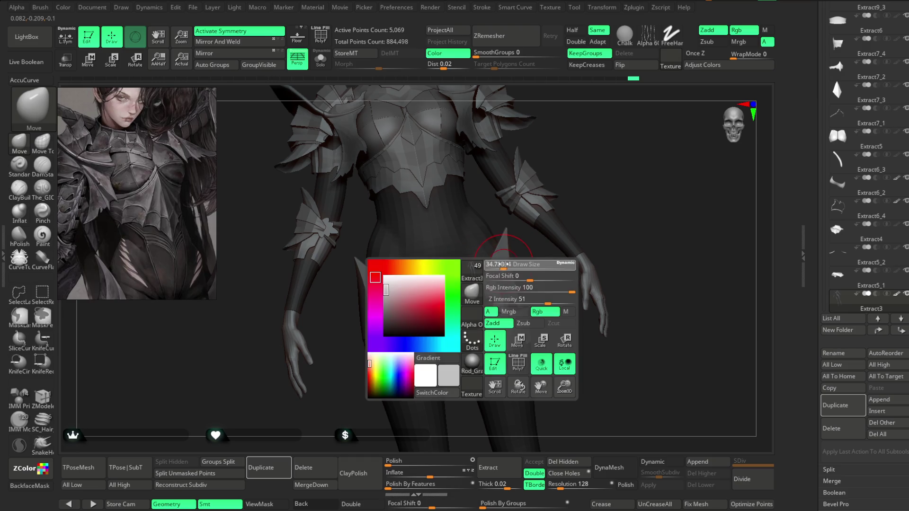
mouse_move(562, 213)
right_down()
mouse_move(564, 179)
mouse_move(465, 290)
mouse_move(450, 275)
right_up()
mouse_move(610, 170)
right_down()
mouse_move(604, 158)
mouse_move(587, 205)
mouse_move(583, 182)
mouse_move(560, 252)
mouse_move(525, 238)
right_up()
mouse_move(404, 289)
right_down()
mouse_move(438, 300)
mouse_move(433, 280)
mouse_move(459, 269)
right_up()
right_drag(545, 253, 503, 253)
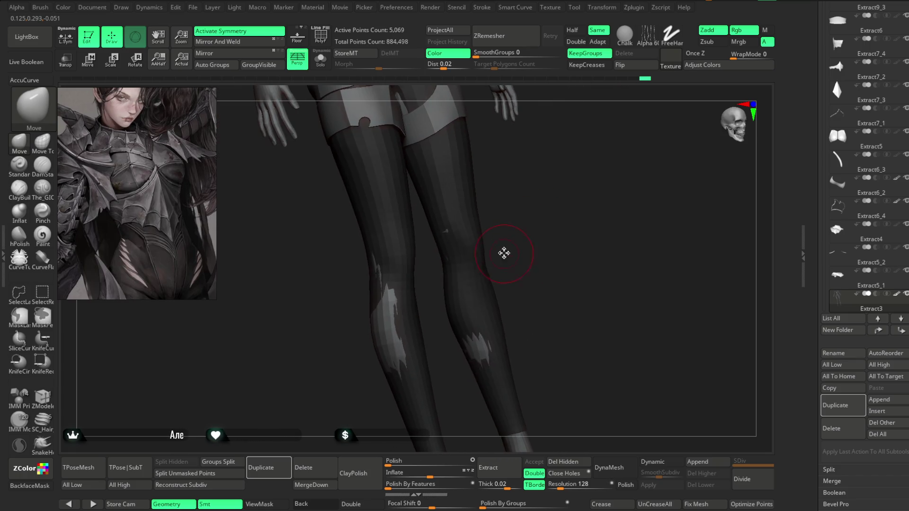
key(space)
click(386, 343)
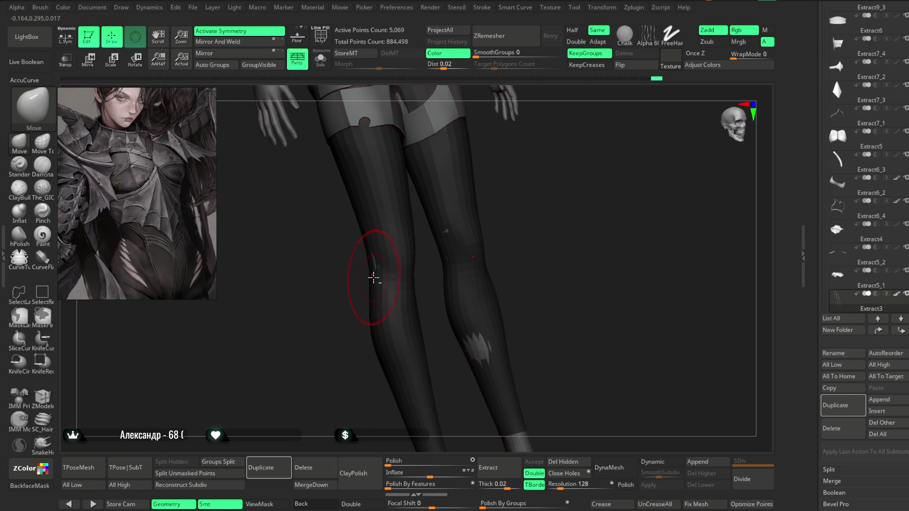
- Raise the Move brush draw size to about 77 and check the lower legs from other angles
mouse_move(373, 279)
right_down()
mouse_move(518, 203)
mouse_move(499, 267)
right_up()
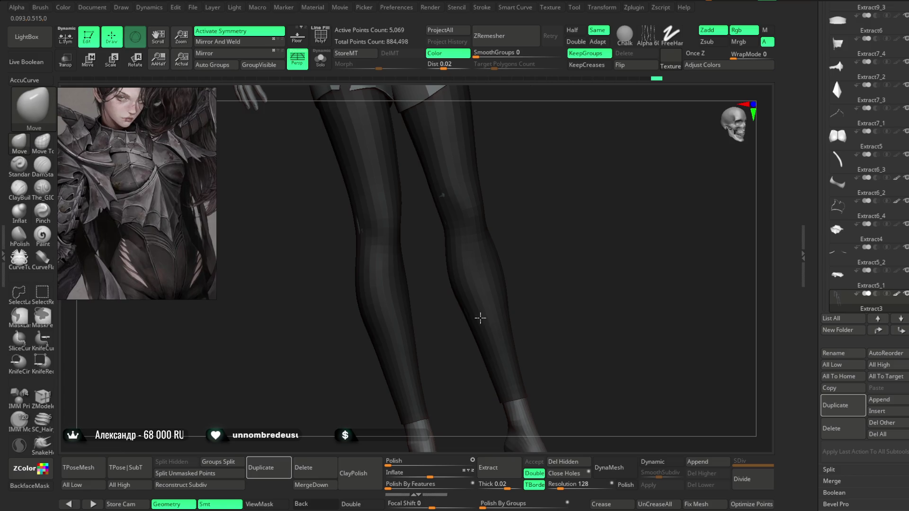
mouse_move(481, 318)
right_down()
mouse_move(534, 237)
mouse_move(516, 245)
mouse_move(519, 262)
mouse_move(510, 242)
mouse_move(450, 250)
right_up()
key(space)
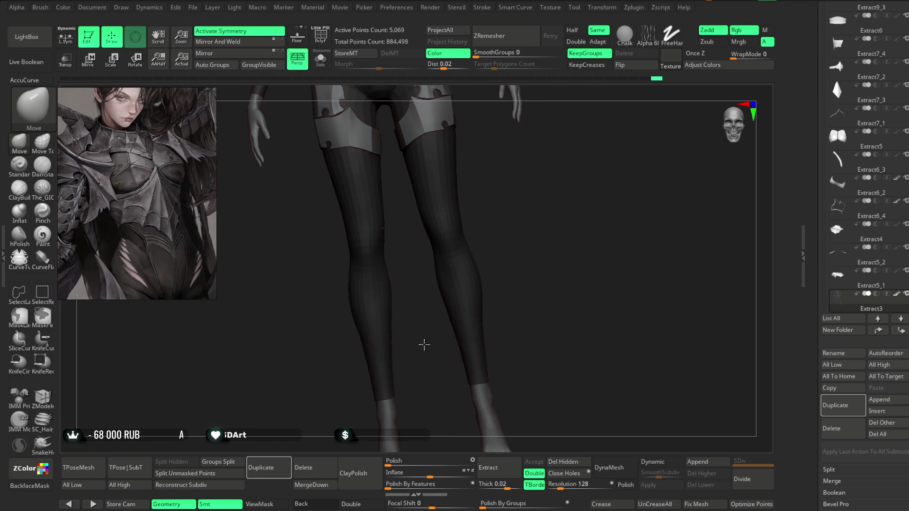
right_drag(425, 344, 407, 342)
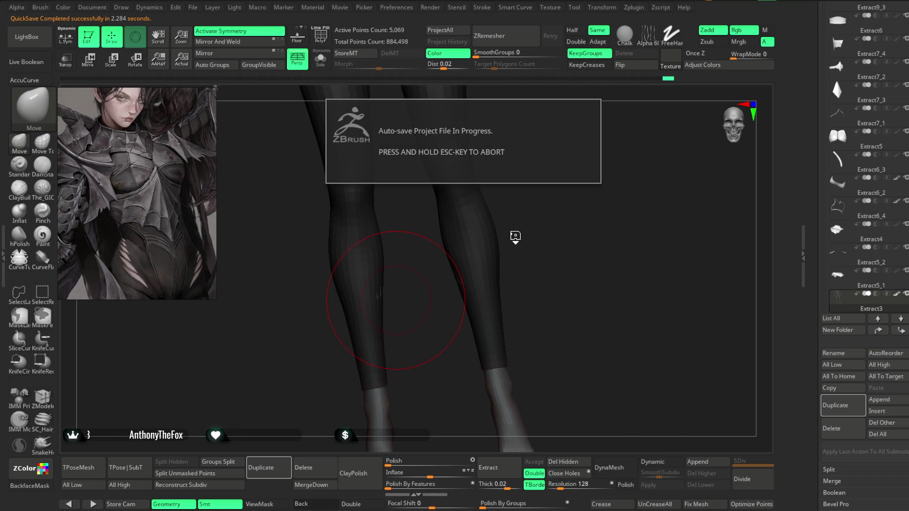
right_drag(515, 237, 522, 226)
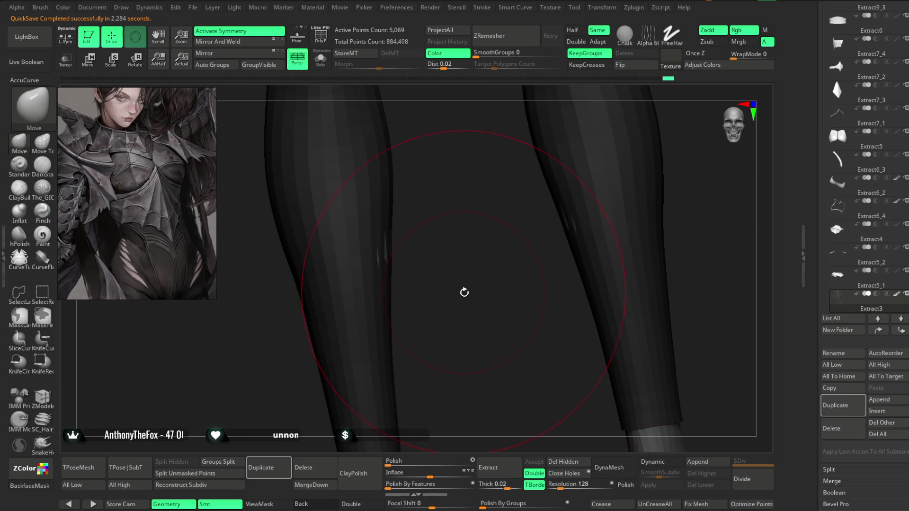
mouse_move(464, 292)
right_down()
mouse_move(467, 306)
mouse_move(544, 169)
mouse_move(462, 266)
mouse_move(552, 200)
mouse_move(558, 154)
mouse_move(568, 205)
mouse_move(588, 194)
mouse_move(578, 197)
mouse_move(581, 211)
mouse_move(566, 180)
mouse_move(511, 233)
right_up()
right_click(558, 198)
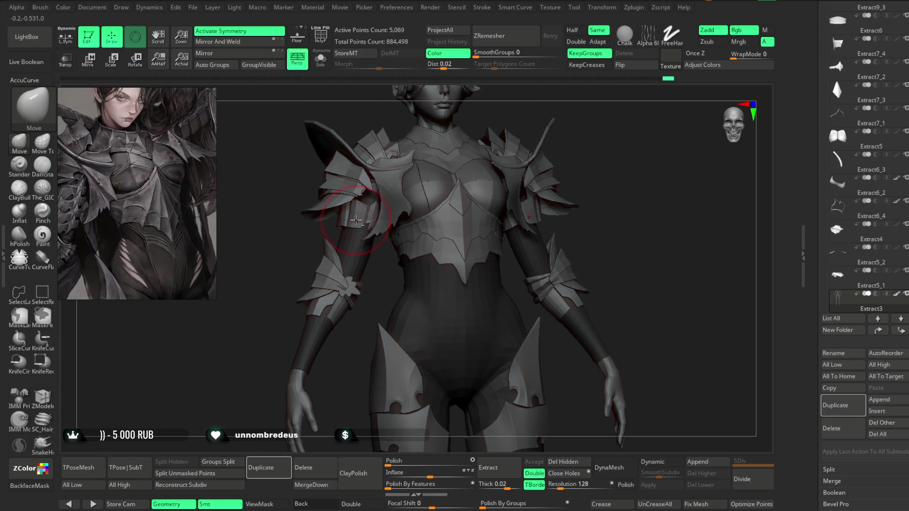
- Select the upper-arm armor subtool extract2_copy1 and unhide all its geometry
mouse_move(217, 302)
right_down()
mouse_move(356, 255)
mouse_move(319, 297)
right_up()
alt+click(346, 237)
mouse_move(345, 237)
right_down()
mouse_move(331, 278)
mouse_move(379, 223)
mouse_move(432, 211)
mouse_move(432, 236)
mouse_move(430, 192)
mouse_move(345, 259)
right_up()
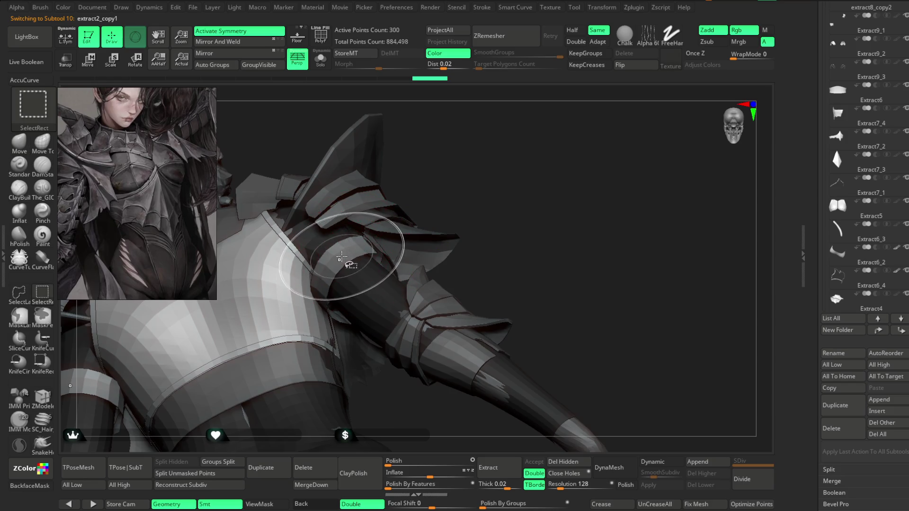
ctrl+shift+click(436, 176)
key(space)
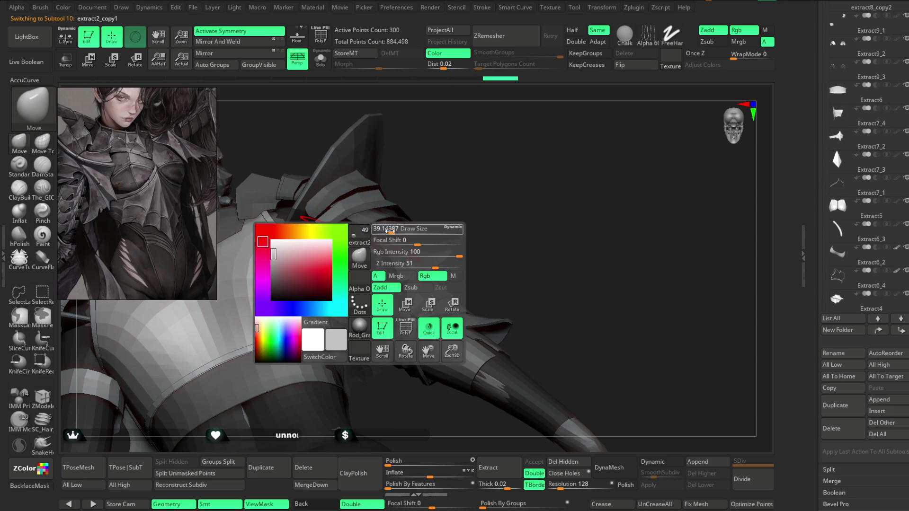
- Adjust the 300-point armor piece's fit around the shoulder with the Move brush
right_drag(403, 218, 358, 256)
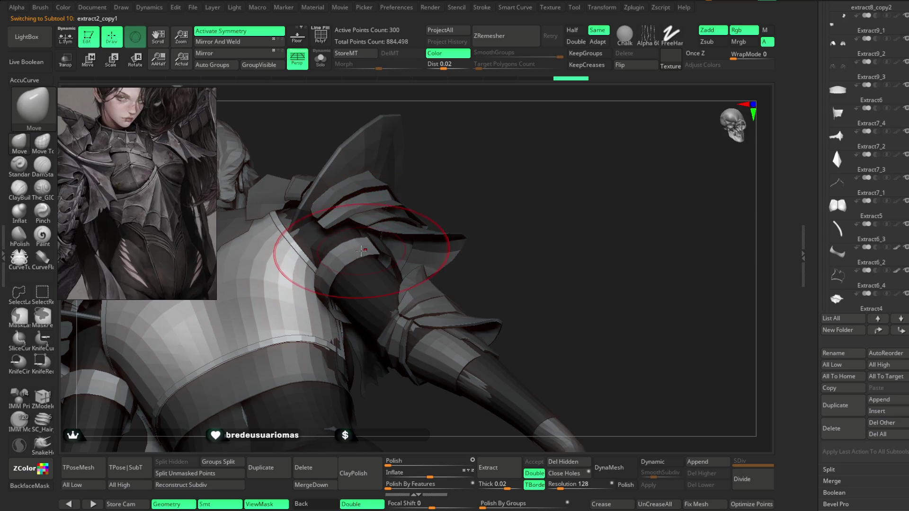
right_drag(416, 174, 342, 312)
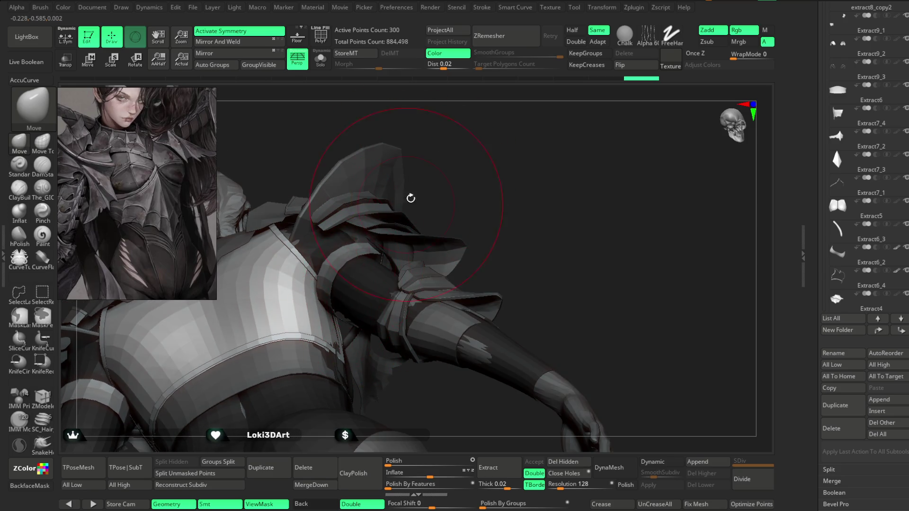
right_drag(411, 198, 340, 304)
mouse_move(389, 204)
right_down()
mouse_move(361, 255)
mouse_move(442, 168)
mouse_move(379, 284)
mouse_move(428, 183)
mouse_move(459, 165)
mouse_move(436, 127)
mouse_move(369, 294)
mouse_move(475, 169)
mouse_move(475, 118)
mouse_move(357, 303)
right_up()
mouse_move(464, 193)
right_down()
mouse_move(479, 272)
mouse_move(478, 194)
mouse_move(445, 205)
mouse_move(399, 241)
mouse_move(463, 183)
mouse_move(334, 267)
right_up()
key(space)
mouse_move(463, 198)
right_down()
mouse_move(459, 182)
mouse_move(493, 204)
right_up()
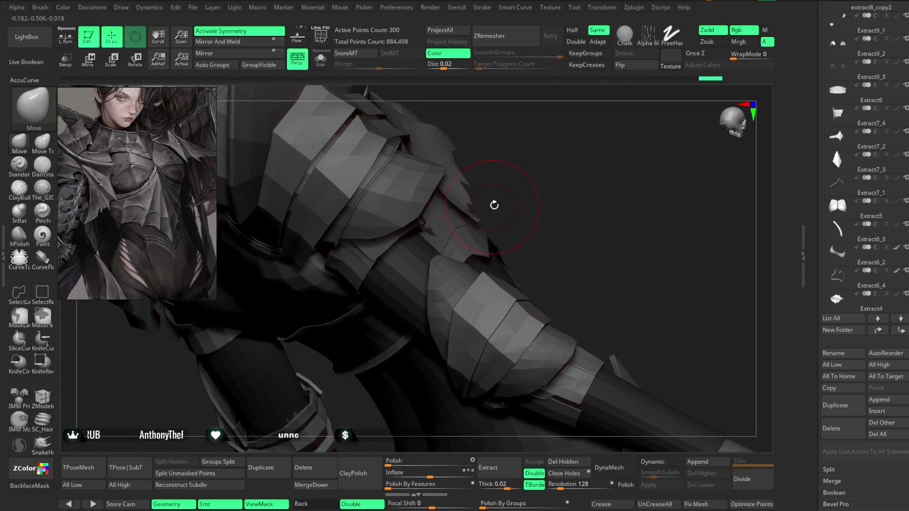
mouse_move(516, 174)
right_down()
mouse_move(513, 126)
mouse_move(468, 157)
mouse_move(359, 321)
mouse_move(340, 255)
right_up()
mouse_move(354, 296)
right_down()
mouse_move(644, 147)
mouse_move(502, 136)
mouse_move(500, 173)
right_up()
mouse_move(493, 119)
right_down()
mouse_move(513, 138)
mouse_move(491, 147)
mouse_move(473, 132)
mouse_move(516, 101)
mouse_move(488, 137)
right_up()
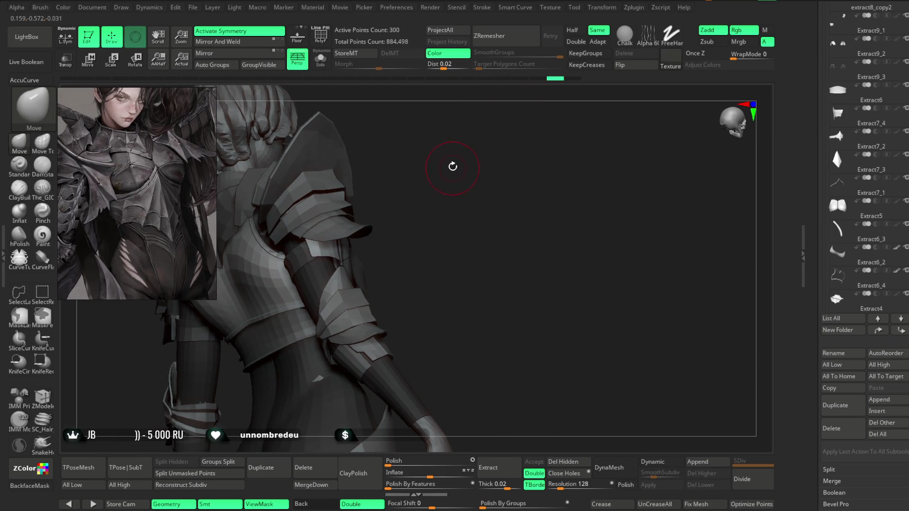
mouse_move(454, 162)
right_down()
mouse_move(469, 189)
mouse_move(377, 232)
mouse_move(430, 243)
mouse_move(322, 237)
mouse_move(239, 260)
right_up()
key(space)
- Tweak the shoulder and arm armor plates with the Move brush
right_drag(278, 197, 391, 237)
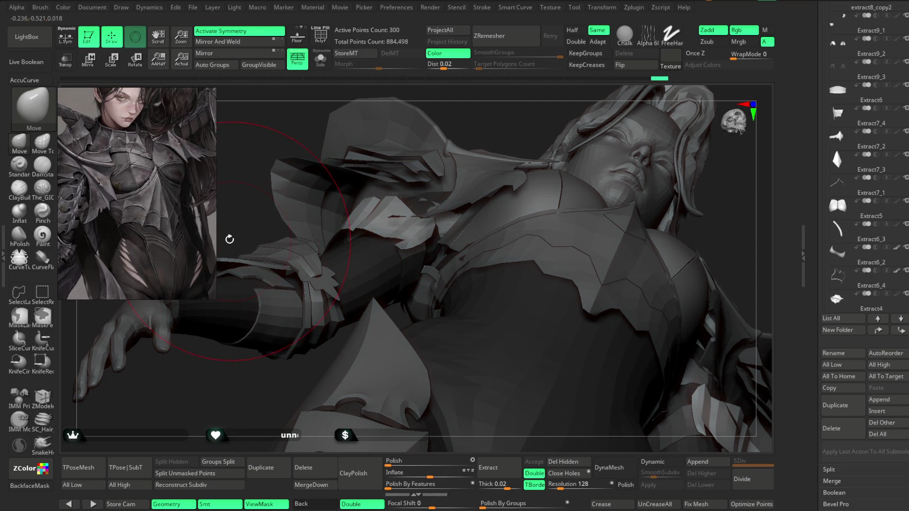
mouse_move(230, 240)
right_down()
mouse_move(237, 296)
mouse_move(239, 260)
mouse_move(243, 284)
mouse_move(580, 140)
mouse_move(545, 240)
mouse_move(525, 246)
right_up()
key(space)
mouse_move(251, 312)
ctrl+right_down()
mouse_move(265, 303)
mouse_move(265, 314)
mouse_move(328, 264)
ctrl+right_up()
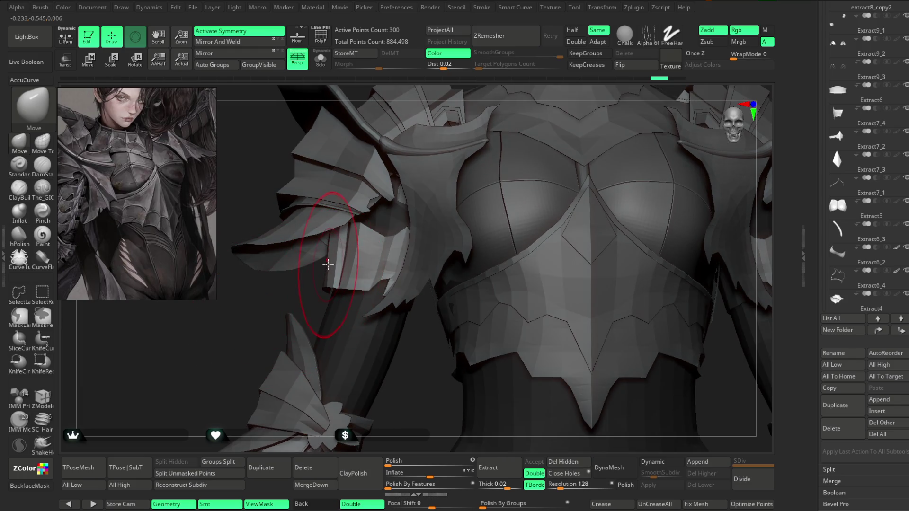
mouse_move(266, 318)
right_down()
mouse_move(332, 266)
mouse_move(430, 163)
mouse_move(316, 266)
right_up()
mouse_move(314, 266)
mouse_down()
mouse_move(410, 199)
mouse_move(399, 209)
mouse_move(404, 235)
mouse_move(309, 261)
mouse_up()
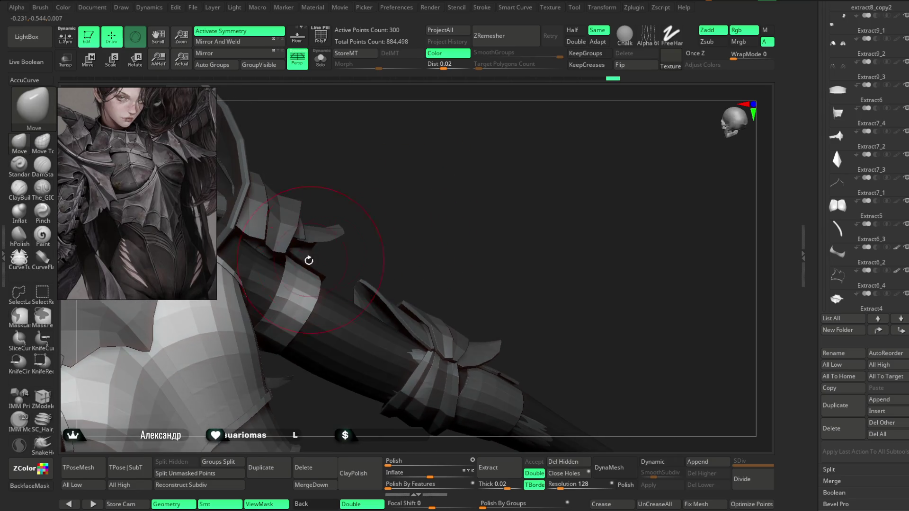
mouse_move(354, 215)
mouse_down()
mouse_move(392, 201)
mouse_move(254, 263)
mouse_up()
mouse_move(331, 246)
mouse_down()
mouse_move(361, 227)
mouse_move(294, 239)
mouse_move(349, 229)
mouse_up()
- Lower the Move brush Draw Size to about 23.3 for finer plate adjustments
key(space)
mouse_move(326, 278)
mouse_down()
mouse_move(318, 278)
mouse_move(366, 204)
mouse_move(325, 254)
mouse_up()
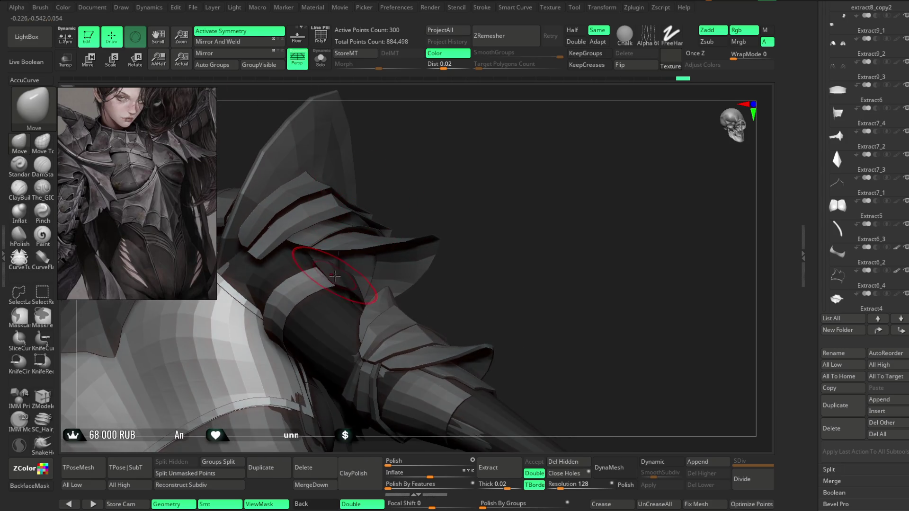
mouse_move(454, 208)
mouse_down()
mouse_move(450, 156)
mouse_move(453, 183)
mouse_move(422, 203)
mouse_move(532, 122)
mouse_move(459, 191)
mouse_move(450, 175)
mouse_up()
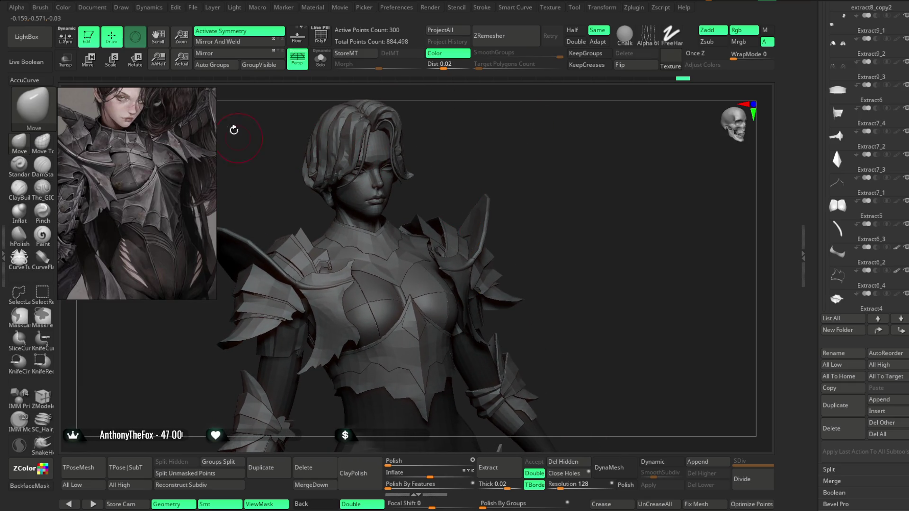
- Save the ZBrush project file with Ctrl+S
click(193, 7)
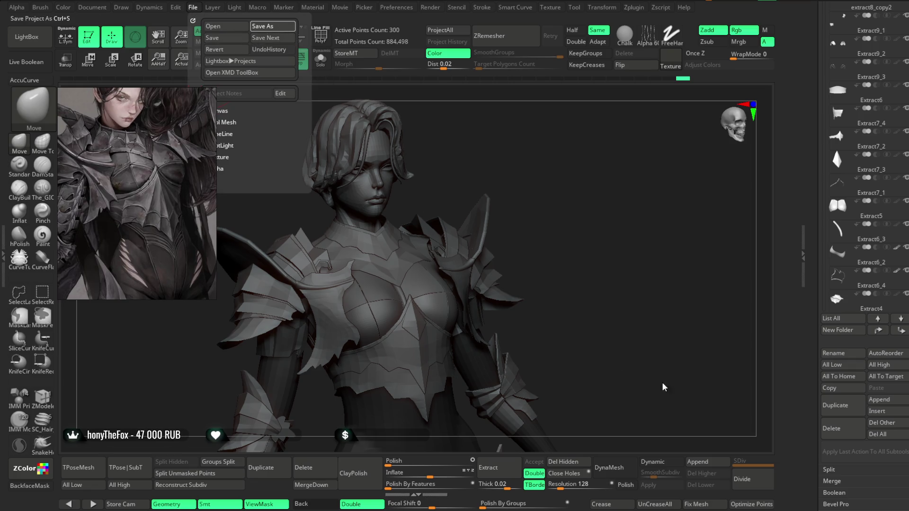
key(ctrl+s)
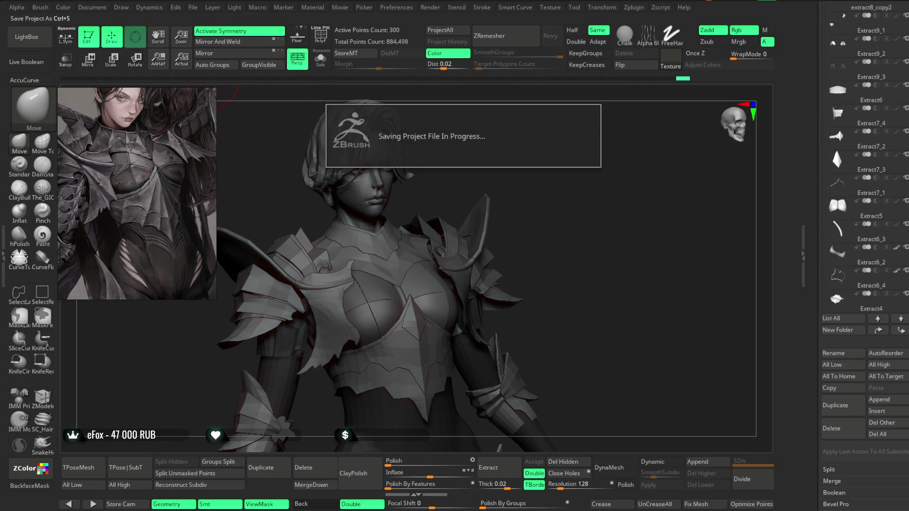